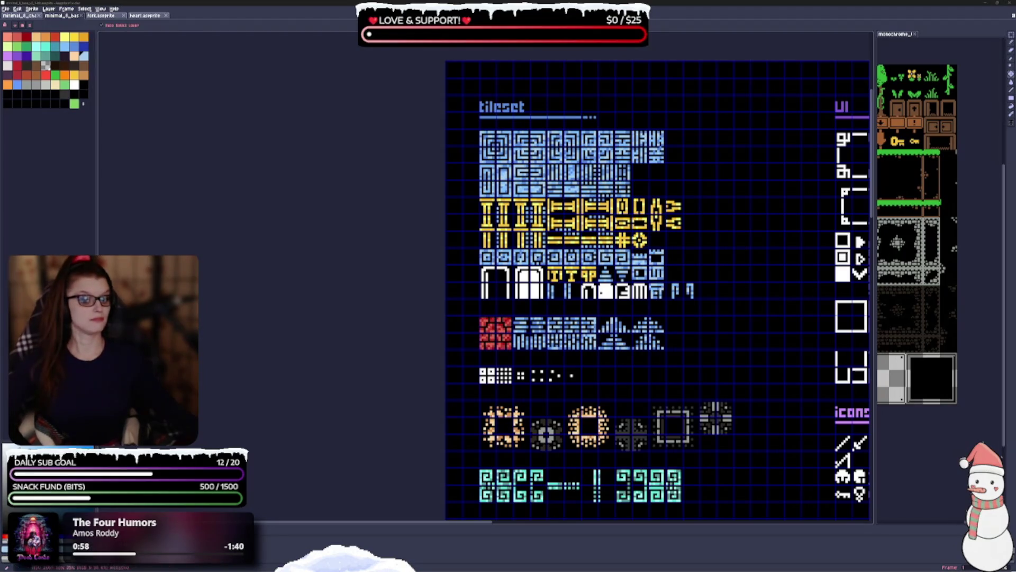
Step: Pan and zoom around the sprite sheet to inspect the header, UI, icons/items and red characters sections
left_click_drag(312, 394, 293, 378)
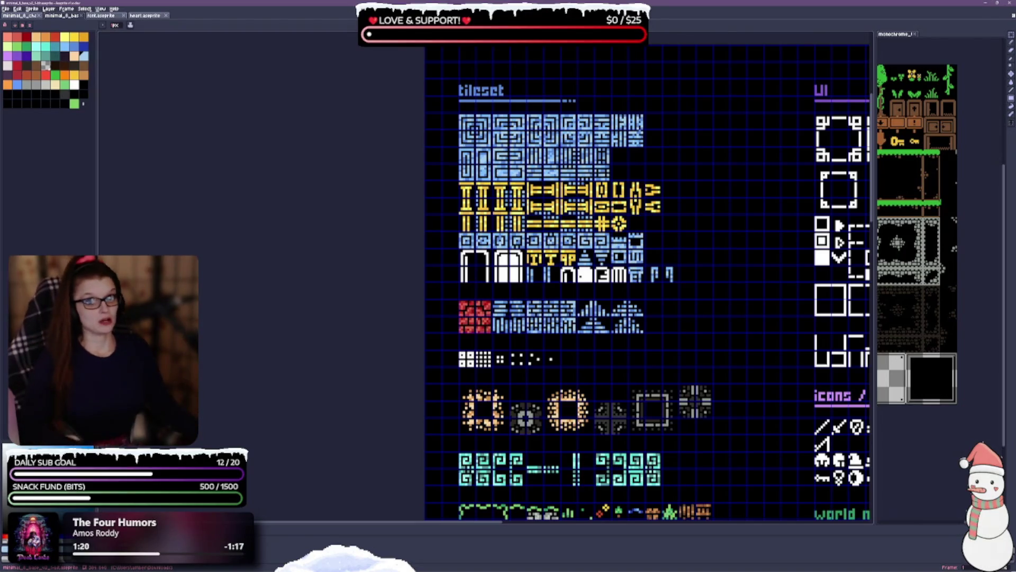
scroll(540, 242, "right", 4)
scroll(540, 242, "down", 3)
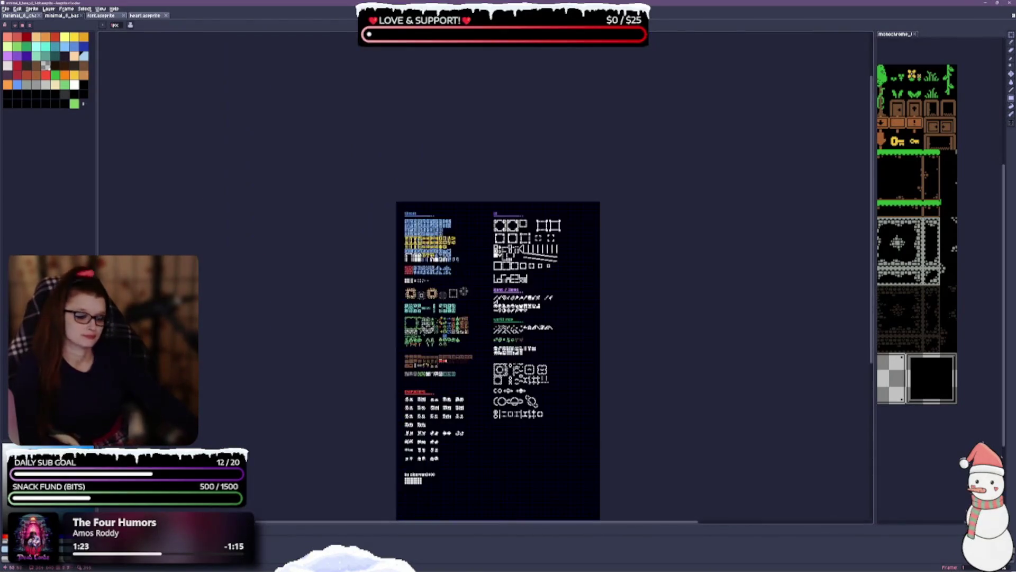
scroll(435, 248, "up", 2)
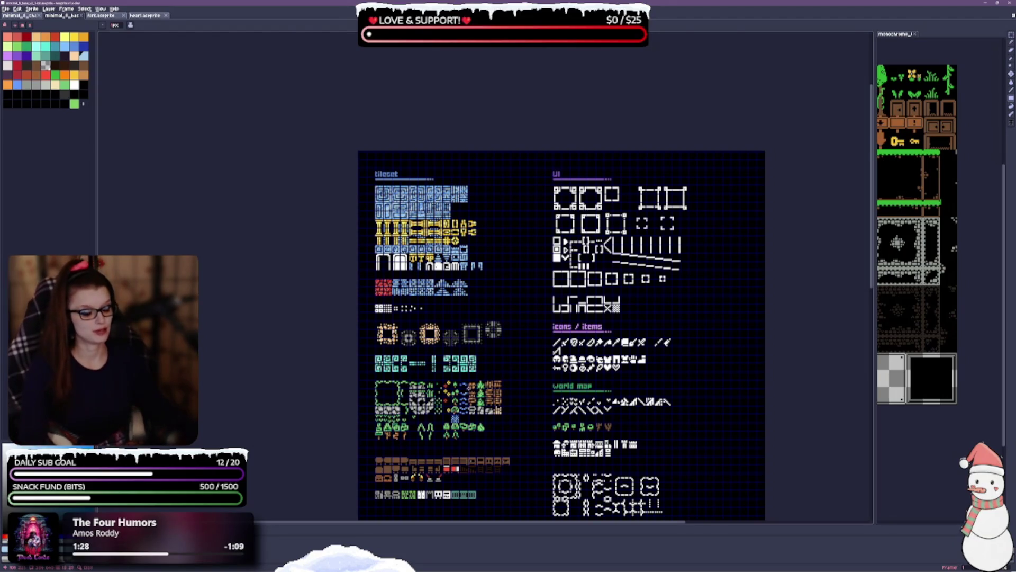
scroll(450, 367, "up", 1)
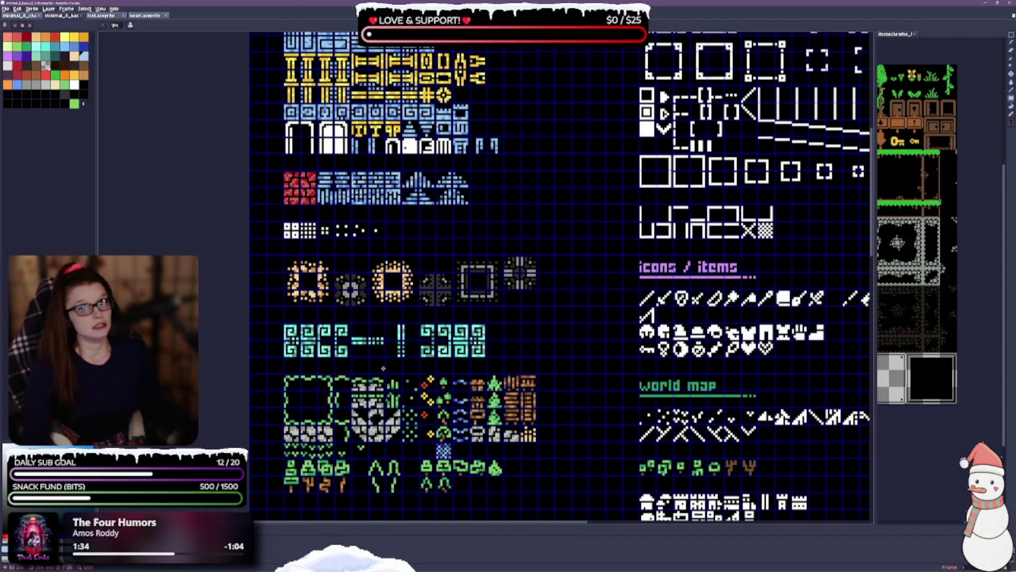
mouse_move(365, 336)
left_mouse_down()
mouse_move(229, 389)
mouse_move(214, 414)
left_mouse_up()
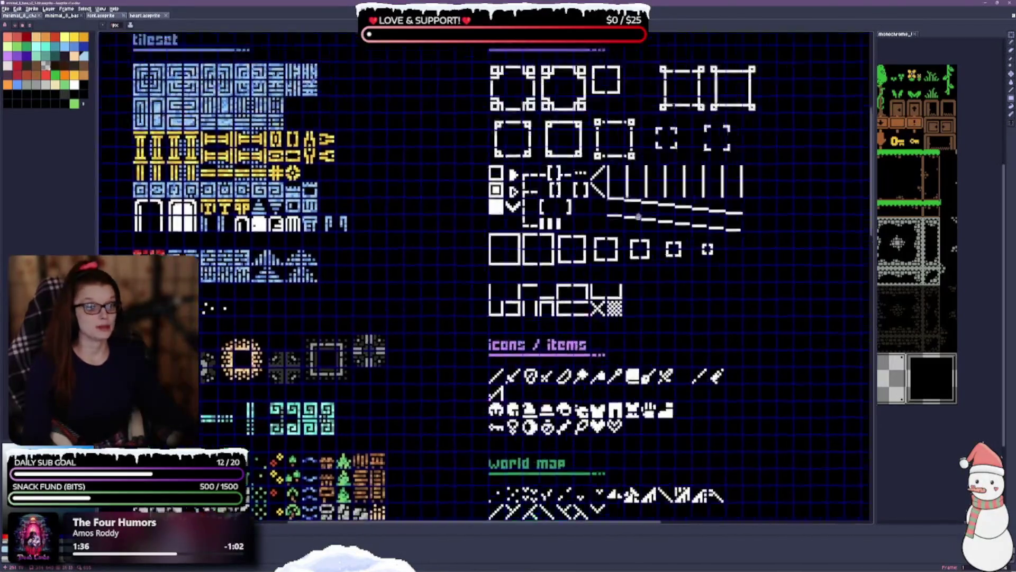
scroll(336, 354, "up", 5)
scroll(335, 353, "up", 1)
scroll(336, 354, "down", 6)
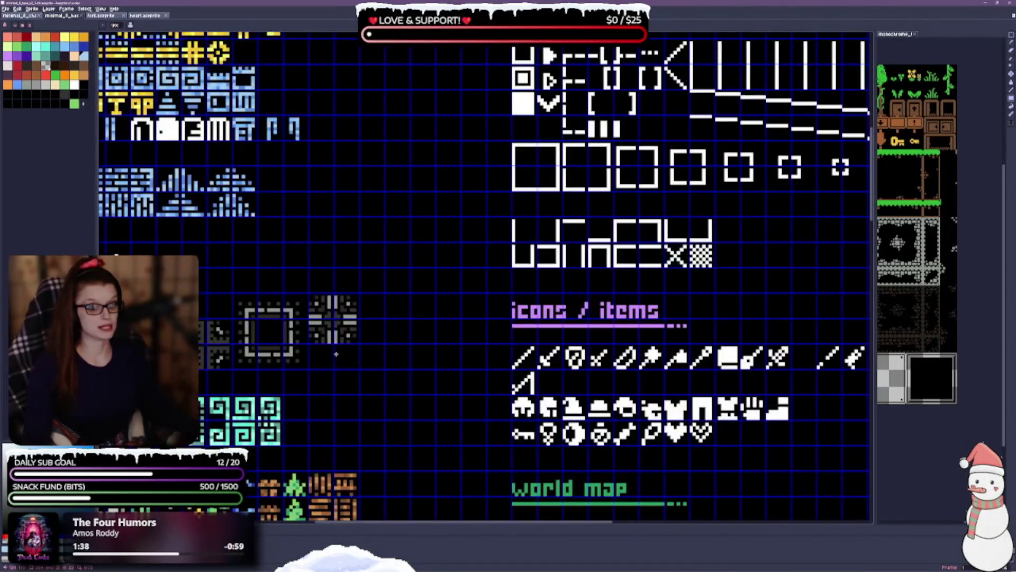
left_click_drag(336, 353, 549, 177)
left_click_drag(686, 313, 797, 32)
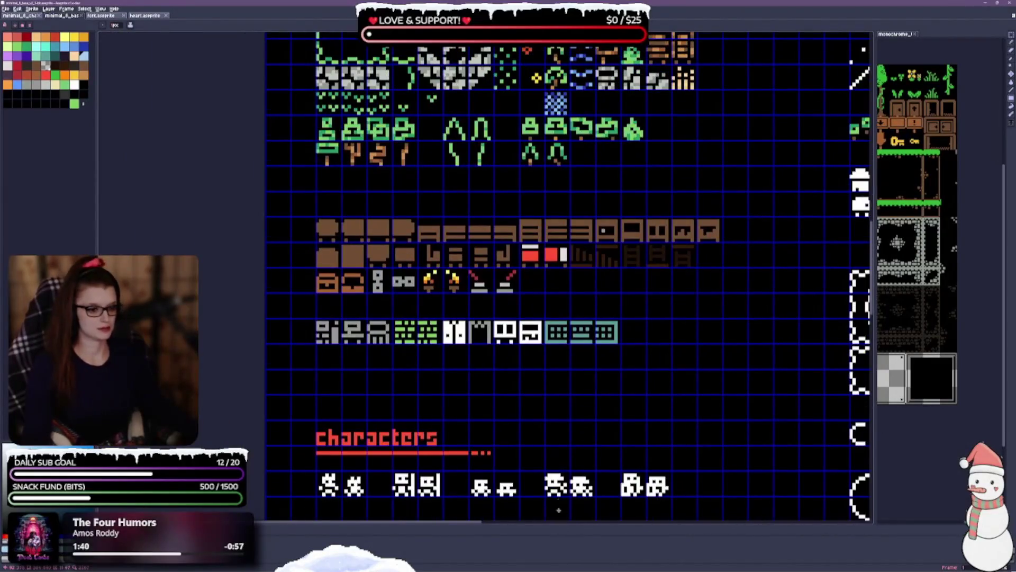
left_click_drag(619, 509, 625, 320)
scroll(620, 394, "down", 2)
scroll(620, 394, "up", 1)
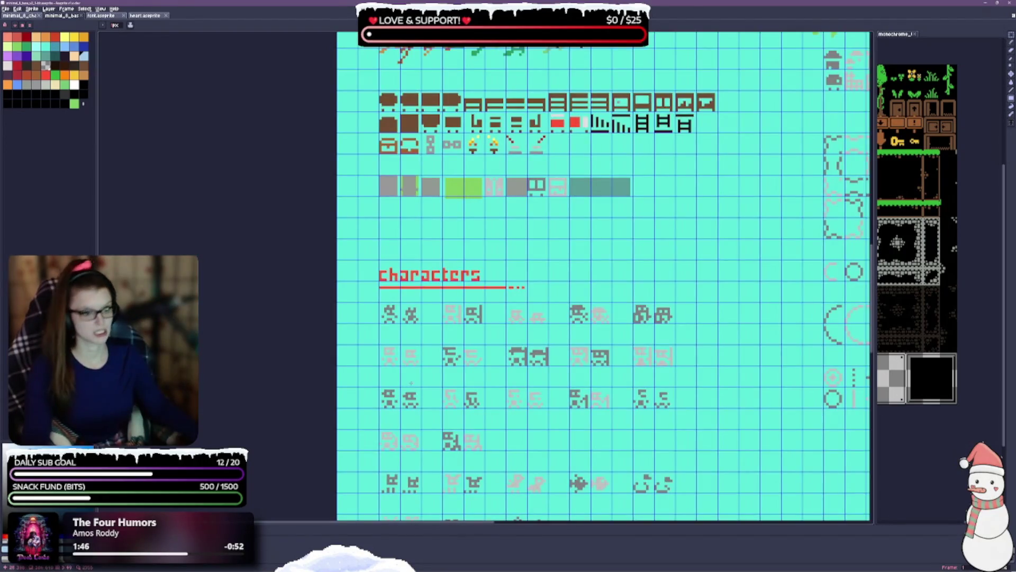
scroll(743, 301, "down", 3)
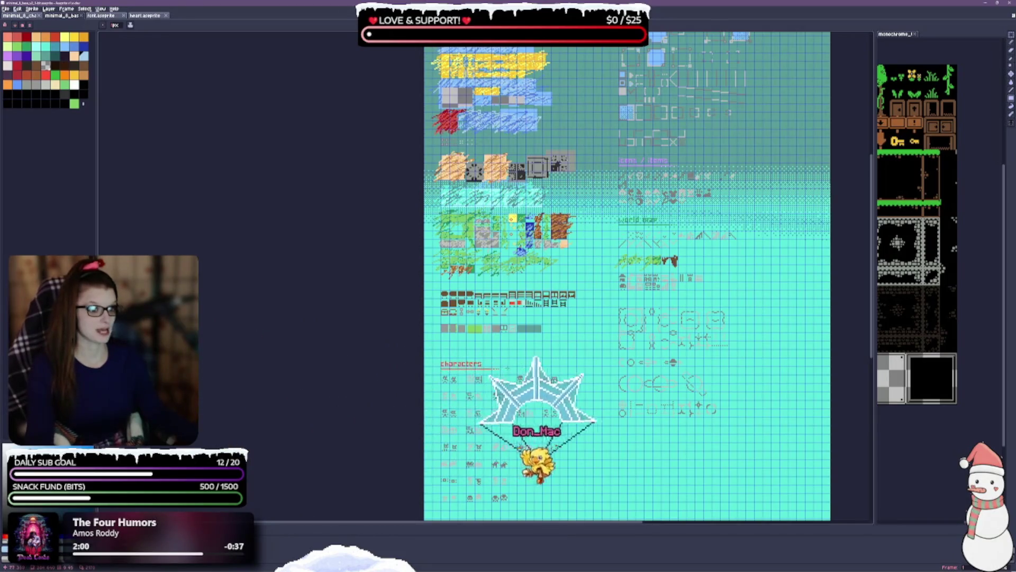
scroll(505, 365, "up", 1)
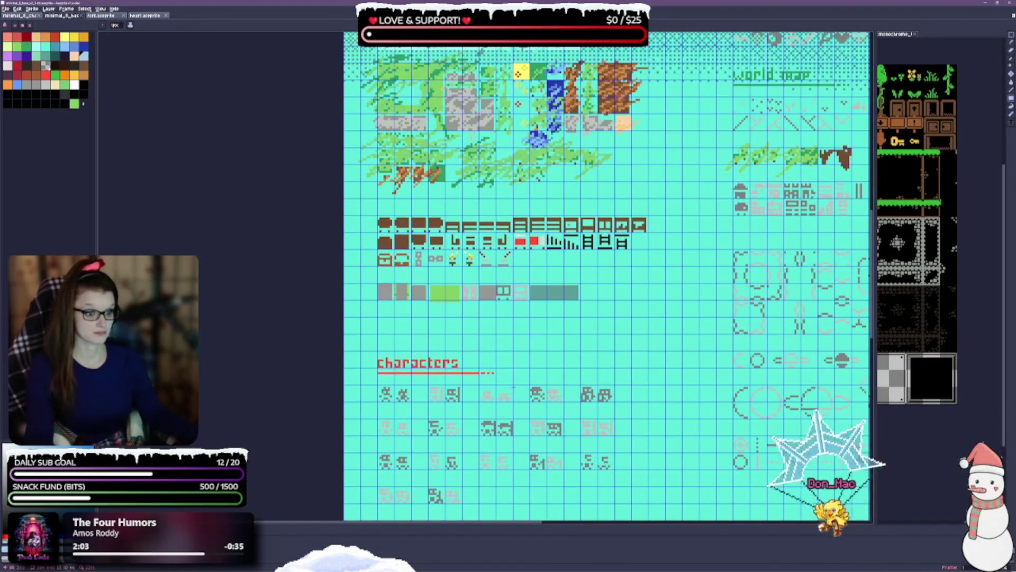
scroll(598, 275, "up", 2)
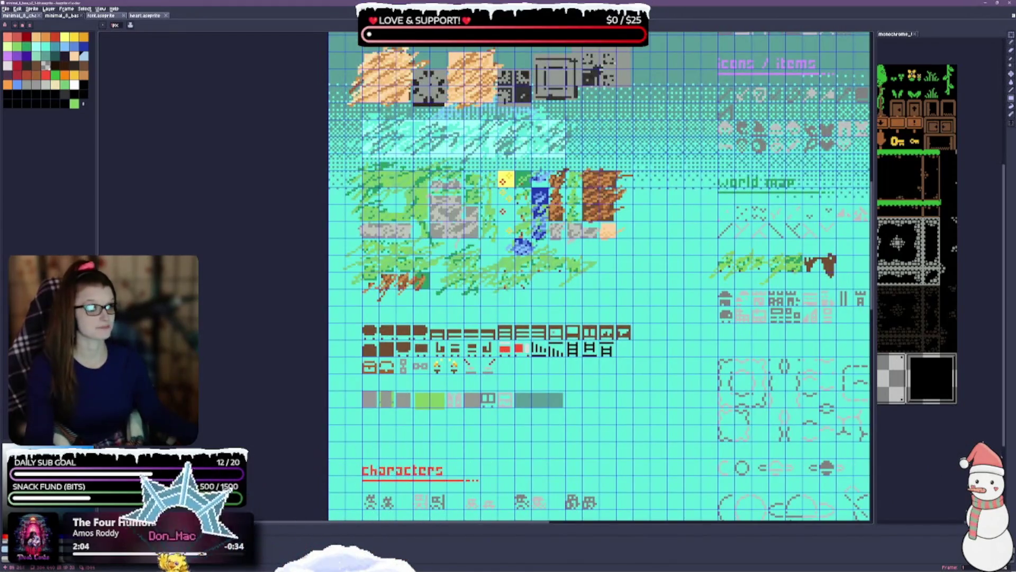
scroll(601, 275, "up", 2)
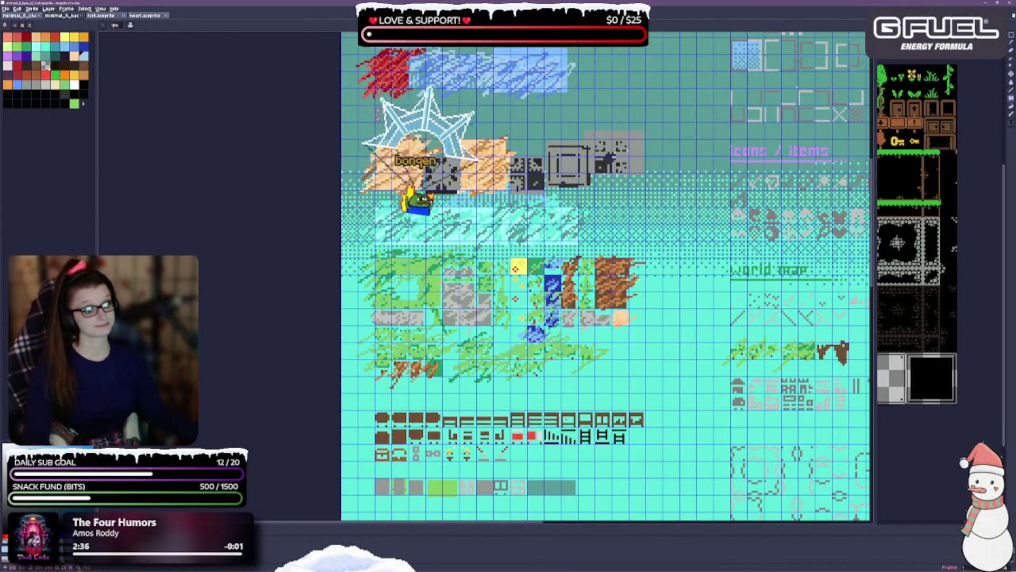
scroll(556, 275, "up", 5)
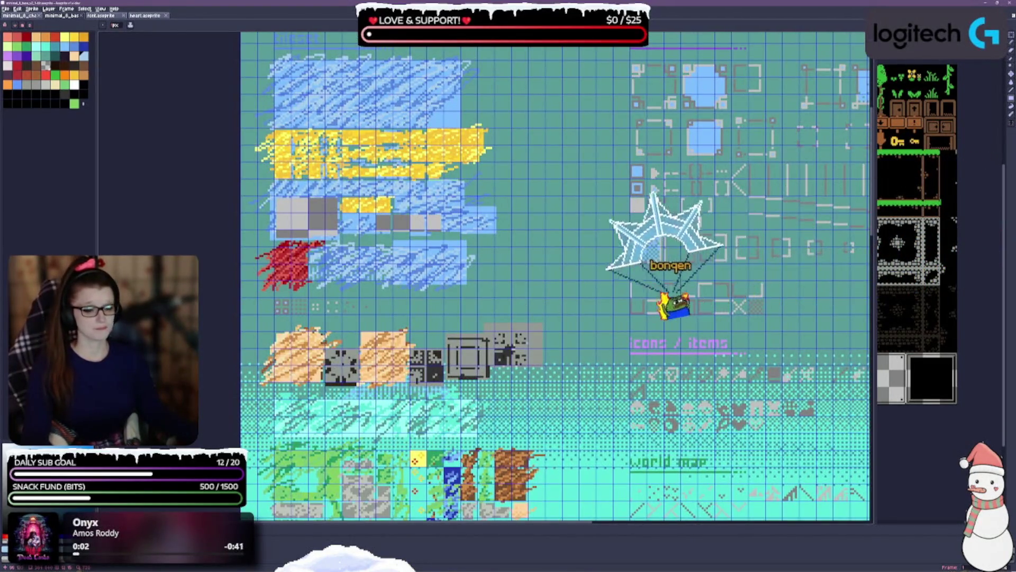
scroll(556, 276, "down", 4)
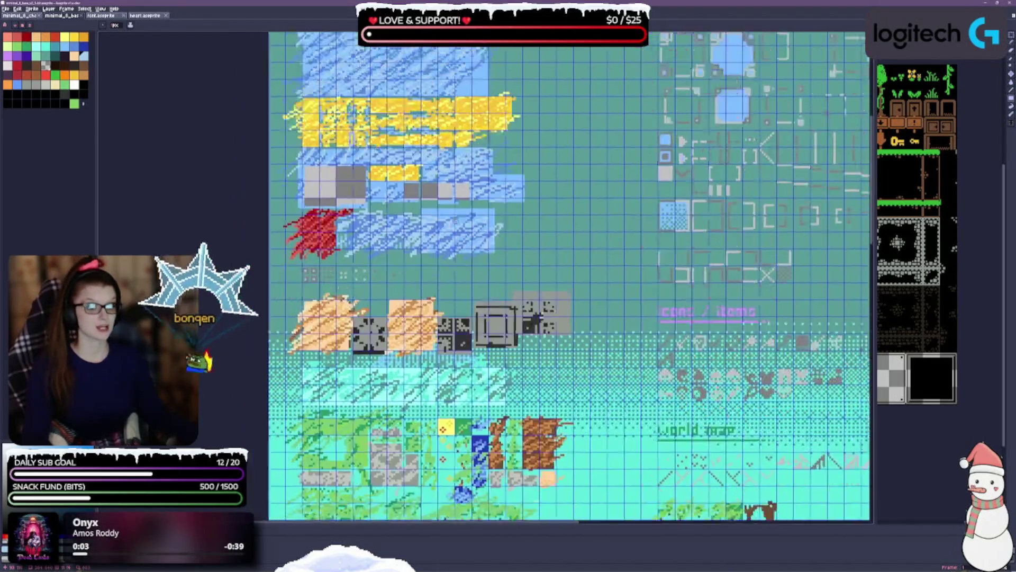
scroll(588, 275, "down", 2)
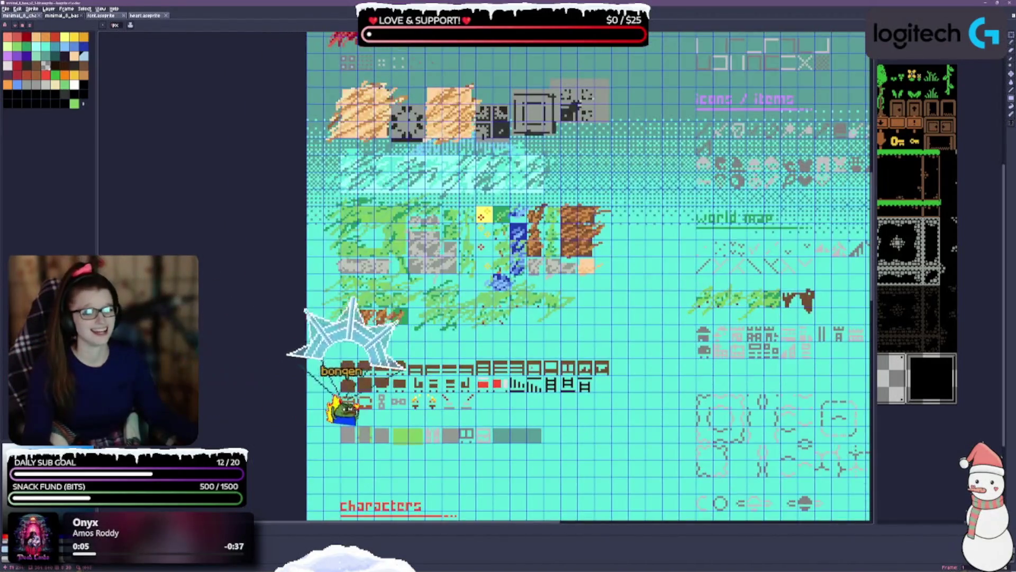
scroll(587, 275, "down", 3)
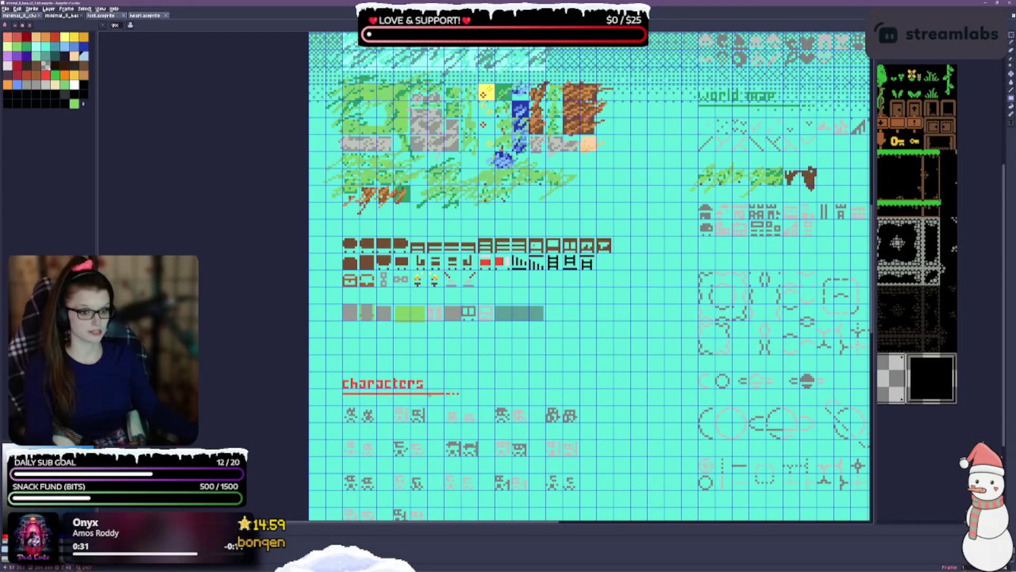
scroll(588, 276, "down", 5)
scroll(371, 284, "up", 1)
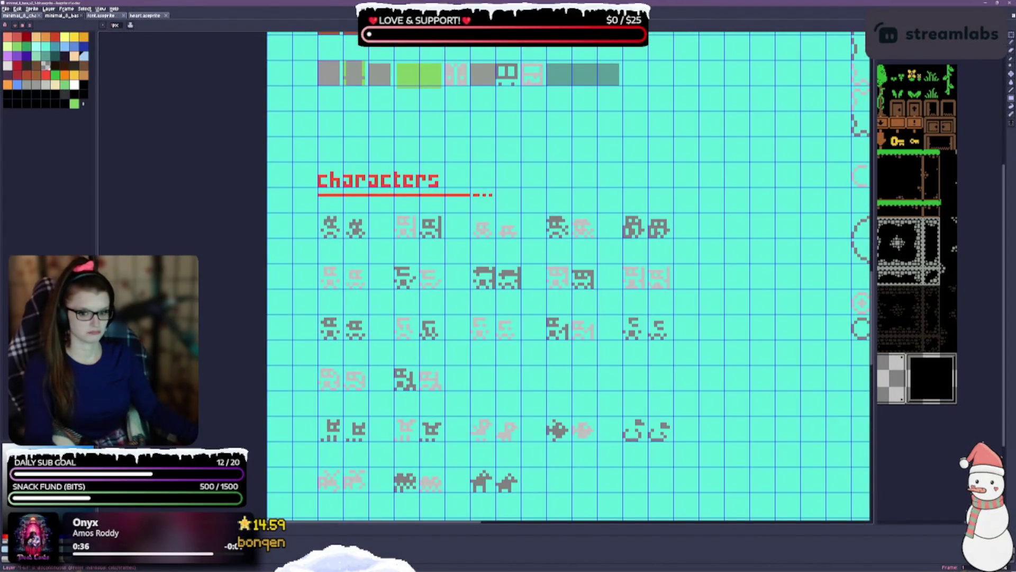
Step: Hide the cyan overlay layer again and view the lower character rows and credit line
key("shift+x")
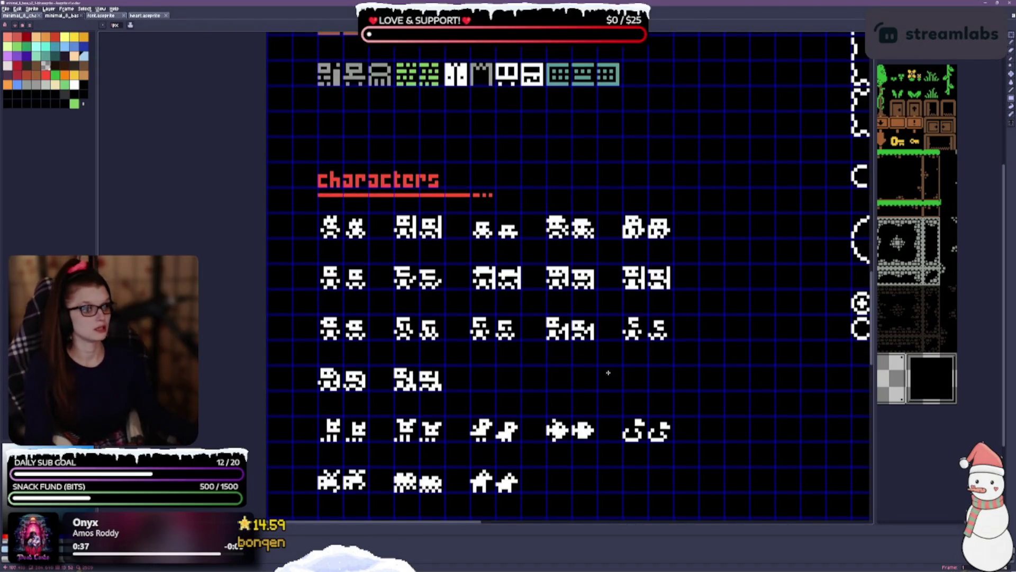
left_click_drag(593, 356, 566, 159)
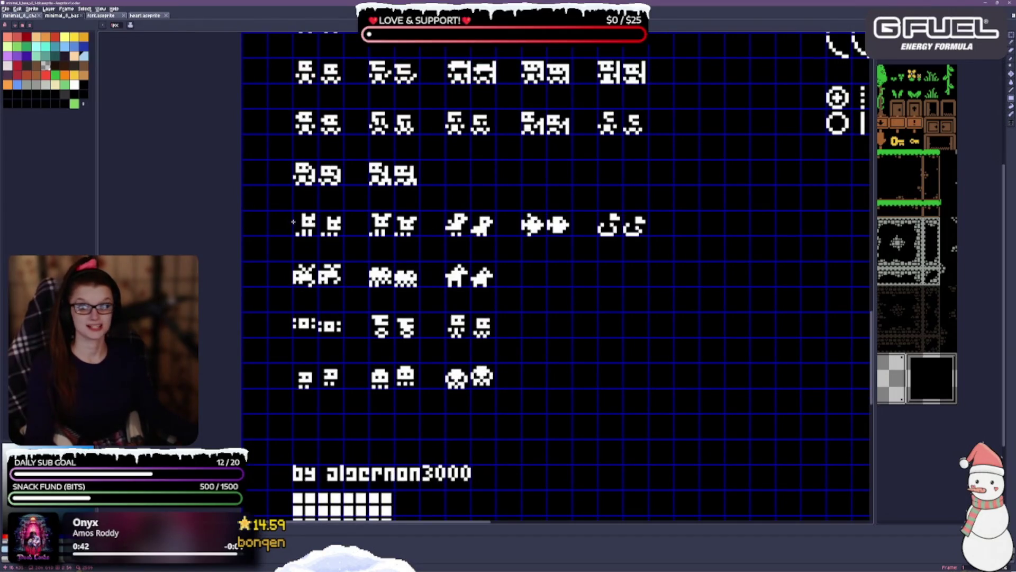
left_click_drag(297, 221, 316, 223)
scroll(317, 223, "up", 5)
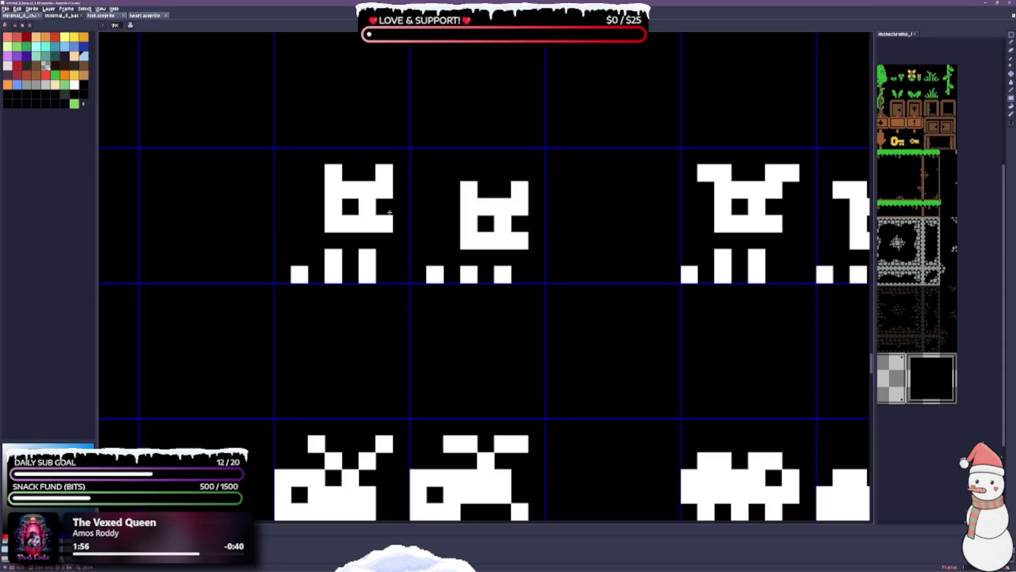
Step: Look over the rows above the cat sprites, then save the sprite sheet file
scroll(542, 317, "down", 4)
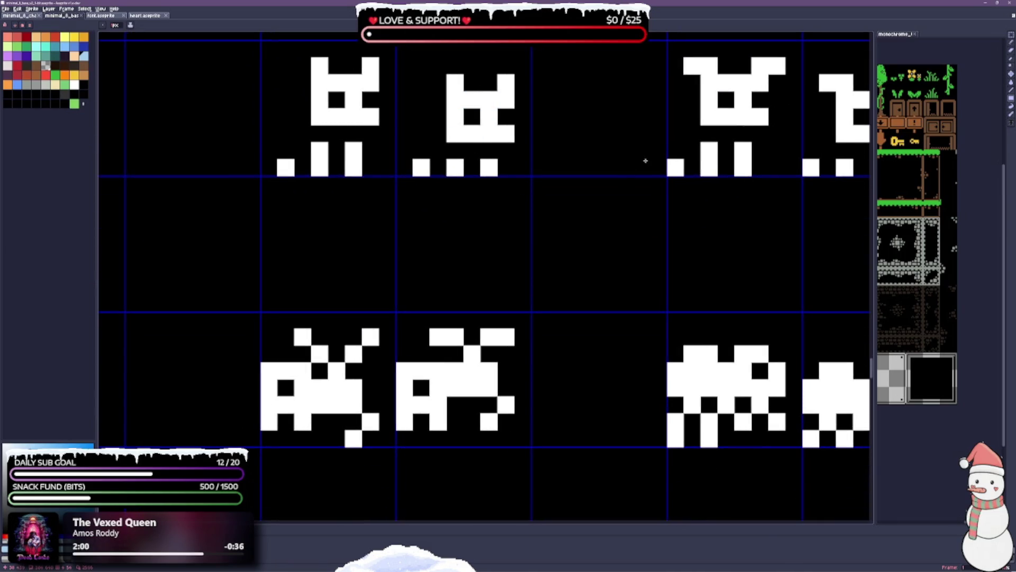
scroll(612, 212, "up", 1)
scroll(612, 211, "right", 2)
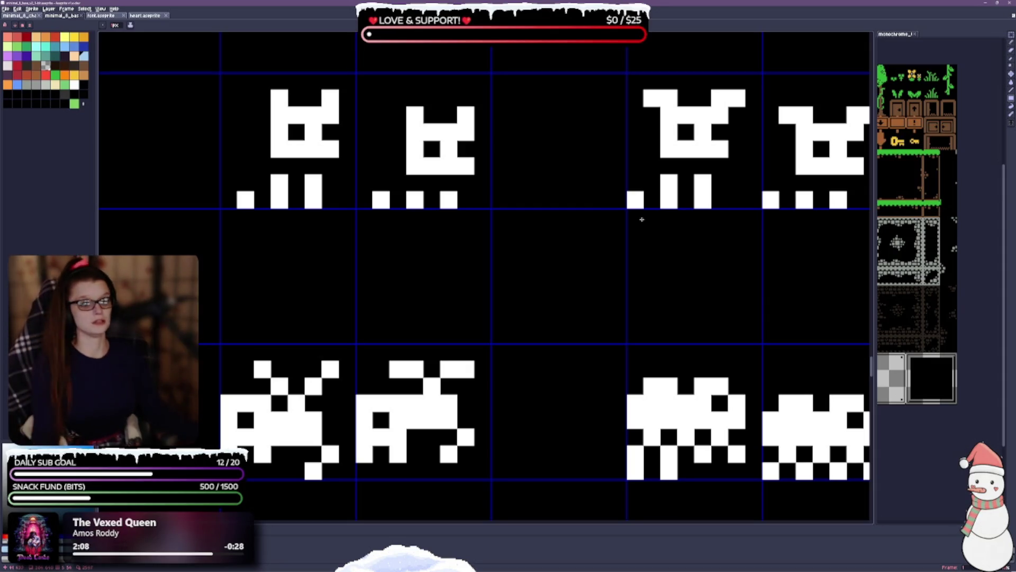
left_click_drag(556, 297, 465, 400)
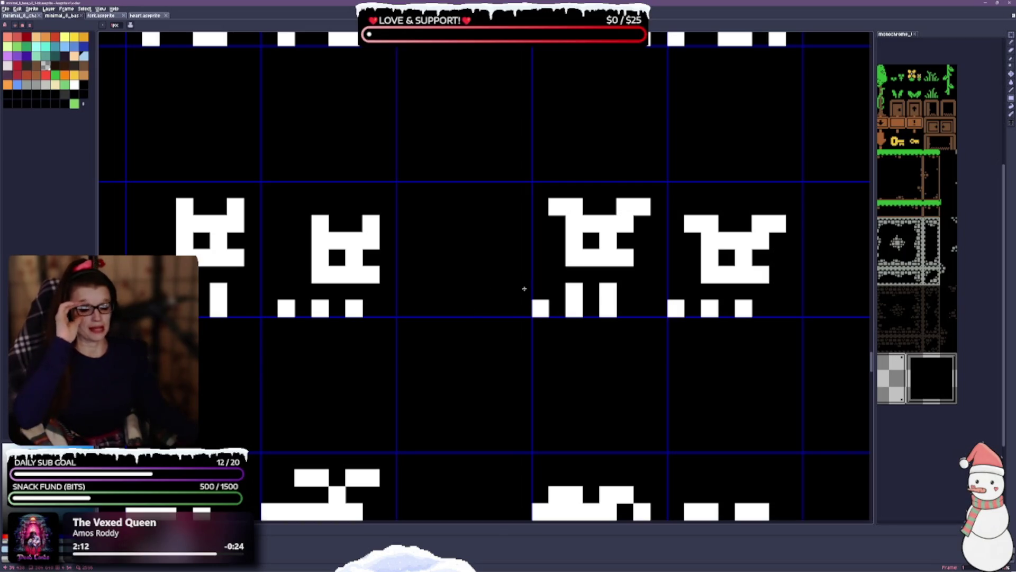
scroll(524, 289, "down", 3)
scroll(525, 223, "down", 1)
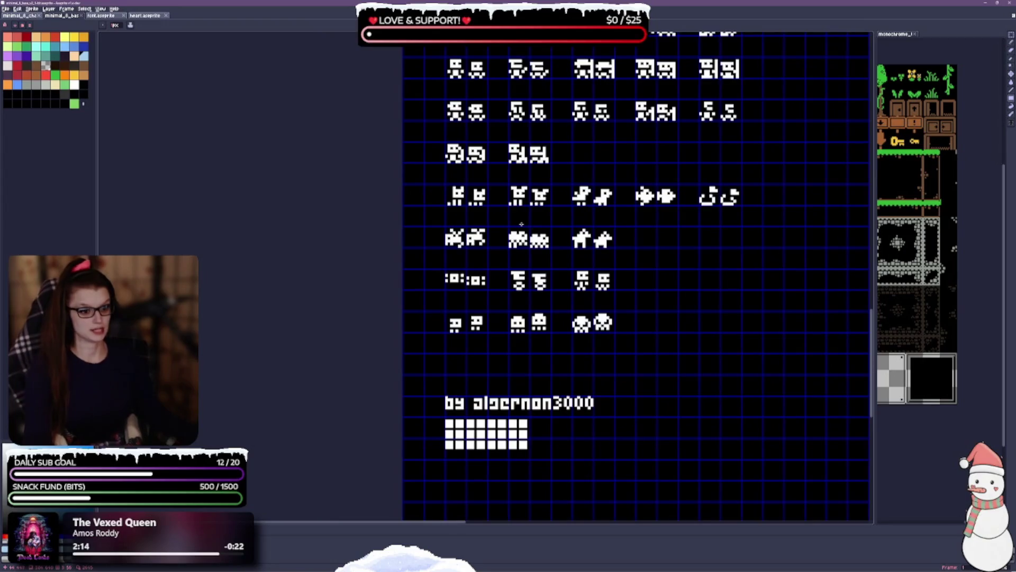
scroll(514, 230, "down", 1)
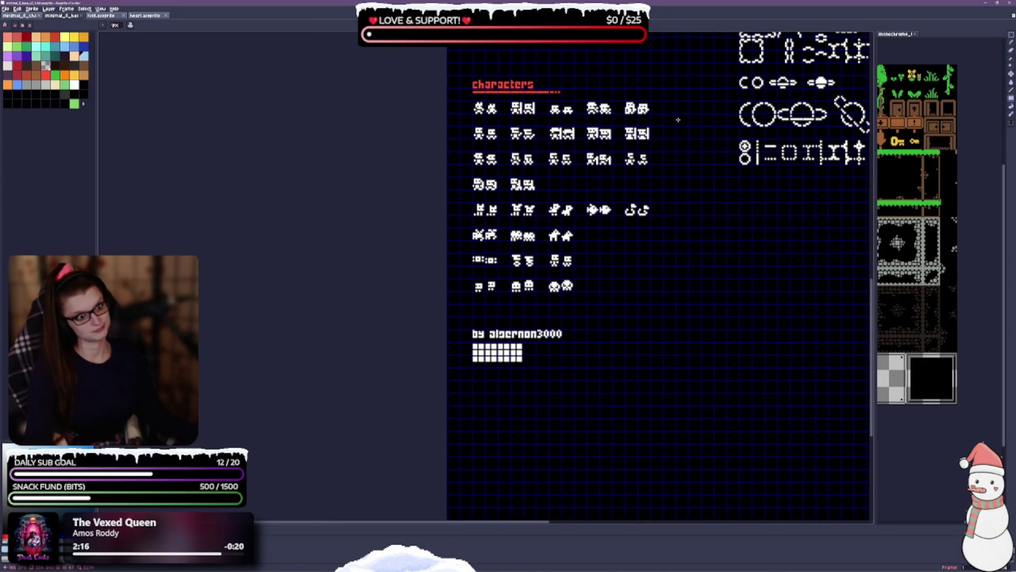
scroll(669, 132, "down", 3)
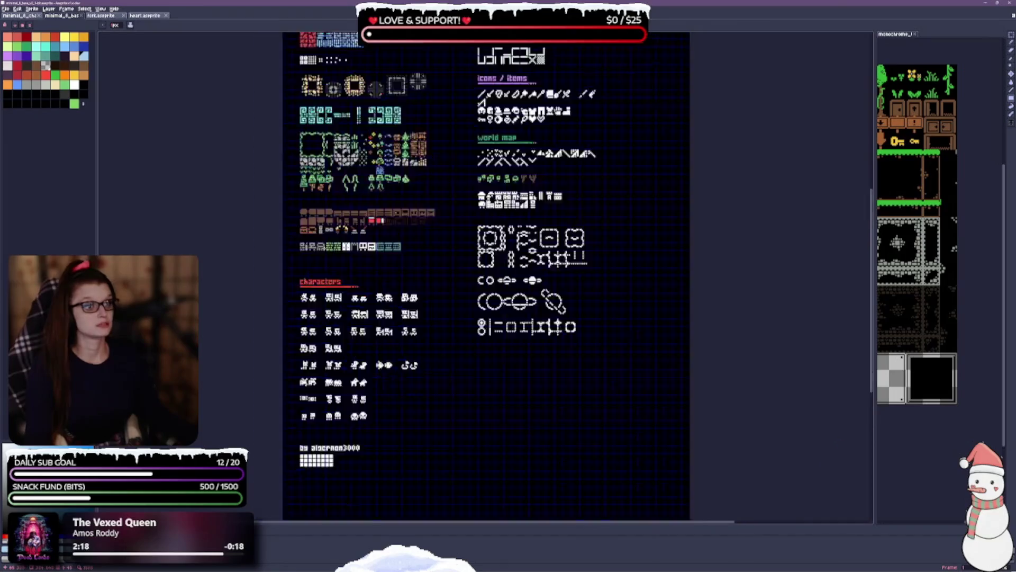
scroll(289, 295, "up", 3)
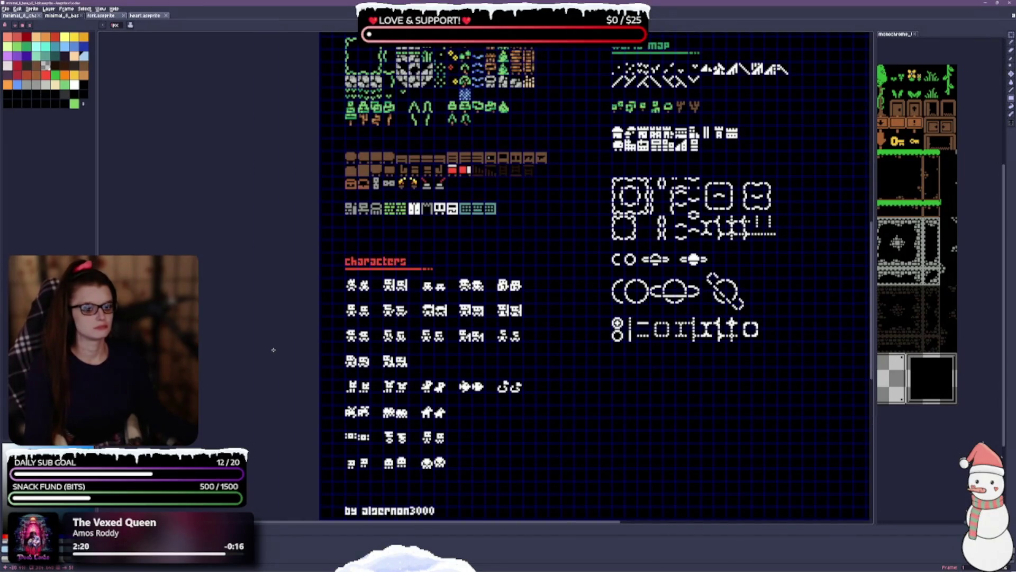
scroll(650, 236, "down", 4)
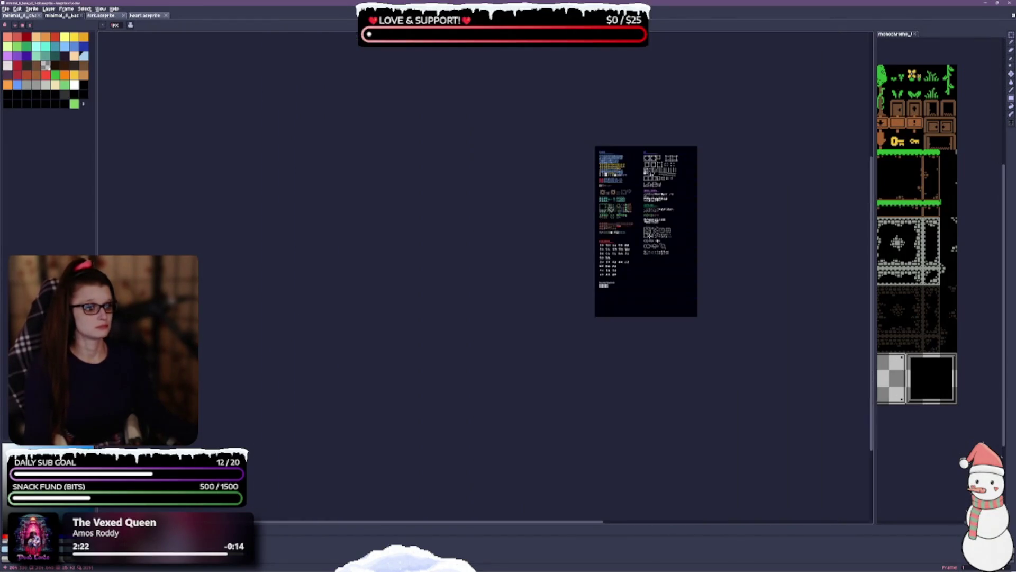
scroll(584, 213, "up", 3)
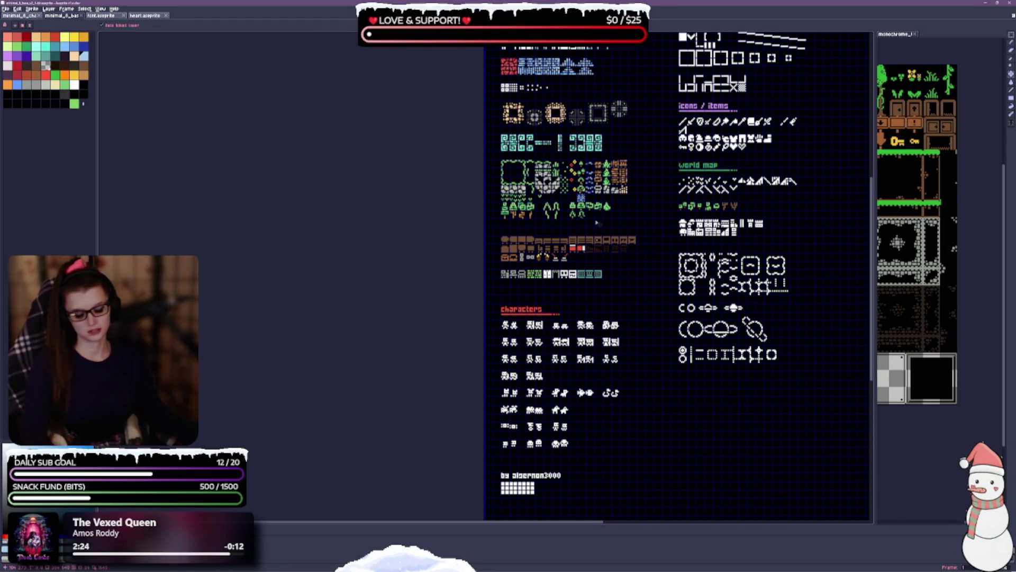
key("ctrl+s")
Step: Turn off the Grid under View > Show so sprites sit on plain black
left_click_drag(578, 298, 477, 376)
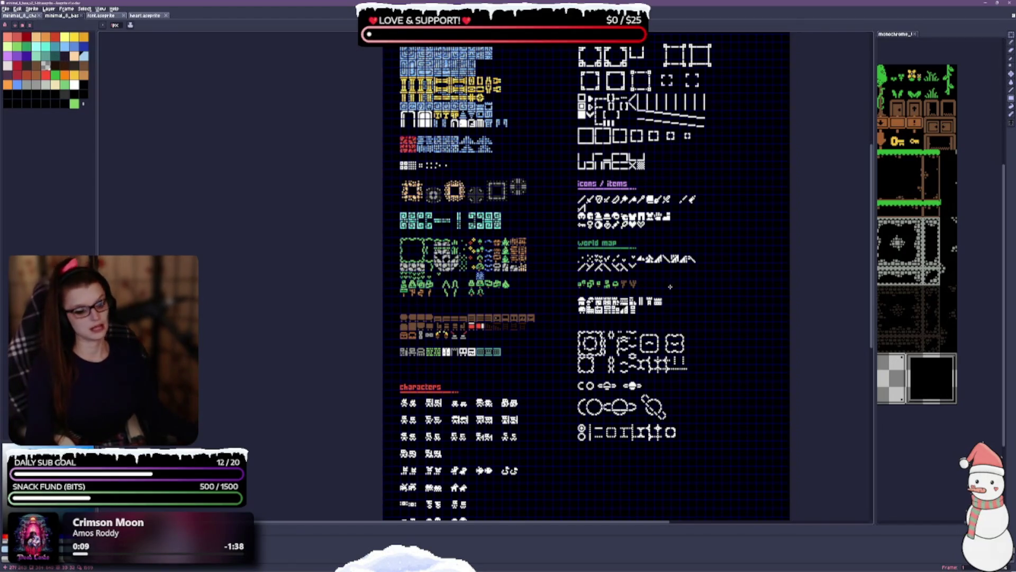
scroll(524, 341, "up", 3)
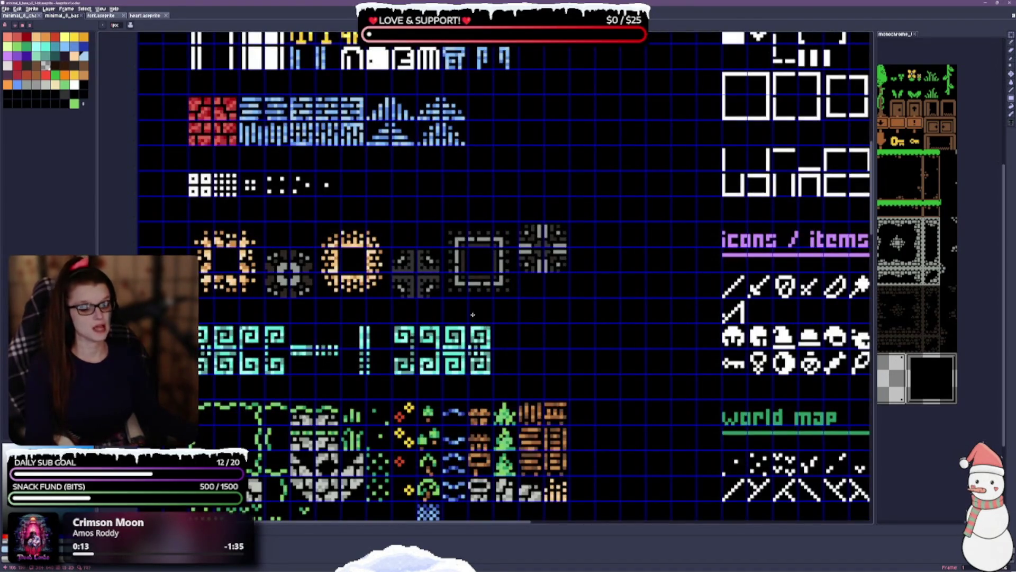
scroll(472, 315, "up", 2)
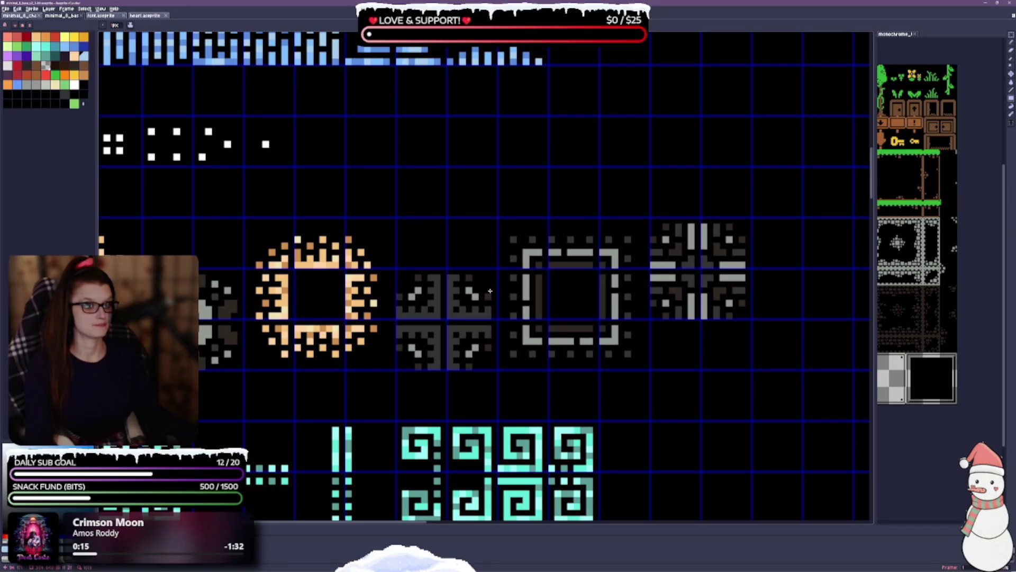
scroll(490, 290, "down", 3)
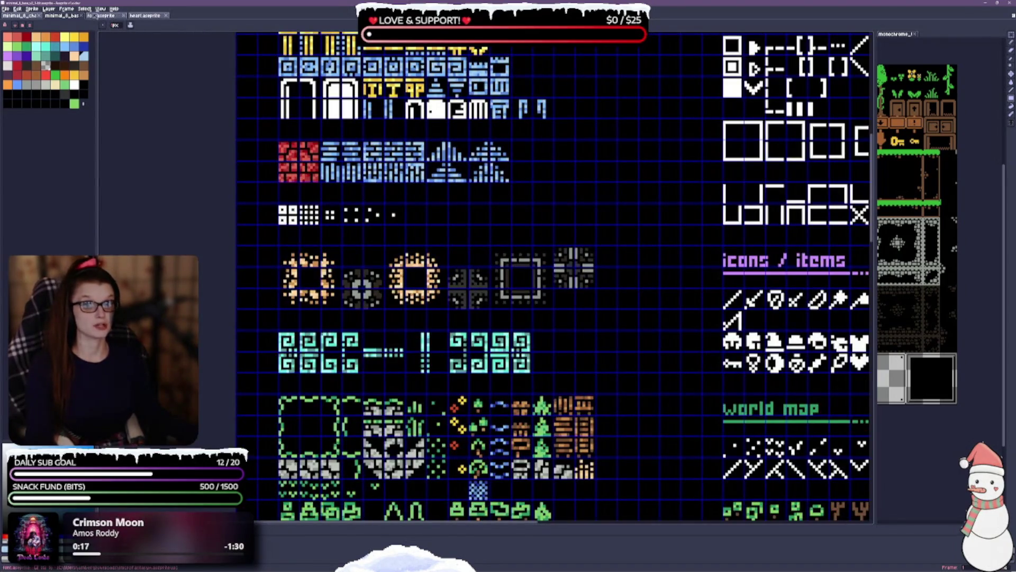
left_click(100, 9)
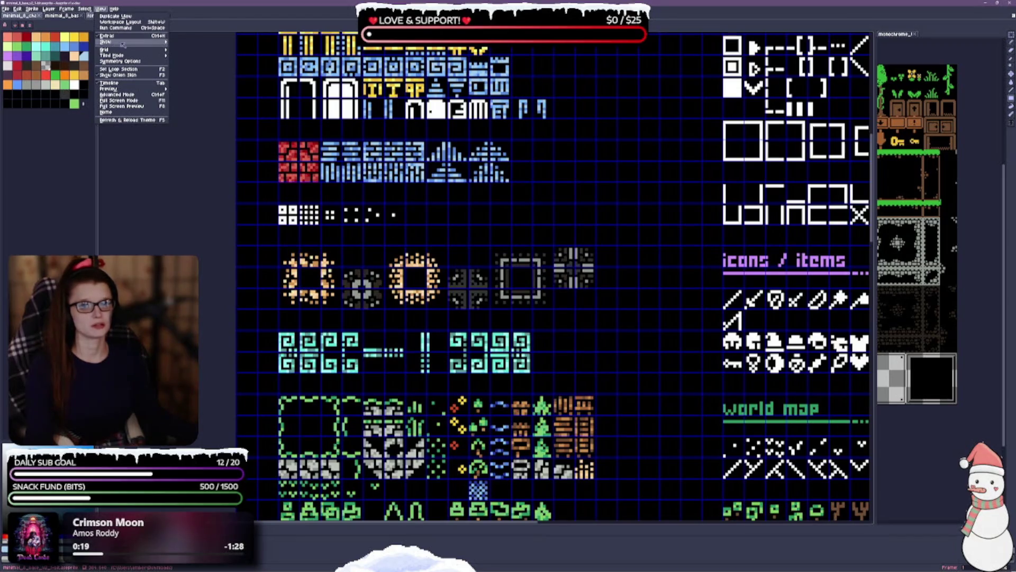
mouse_move(130, 50)
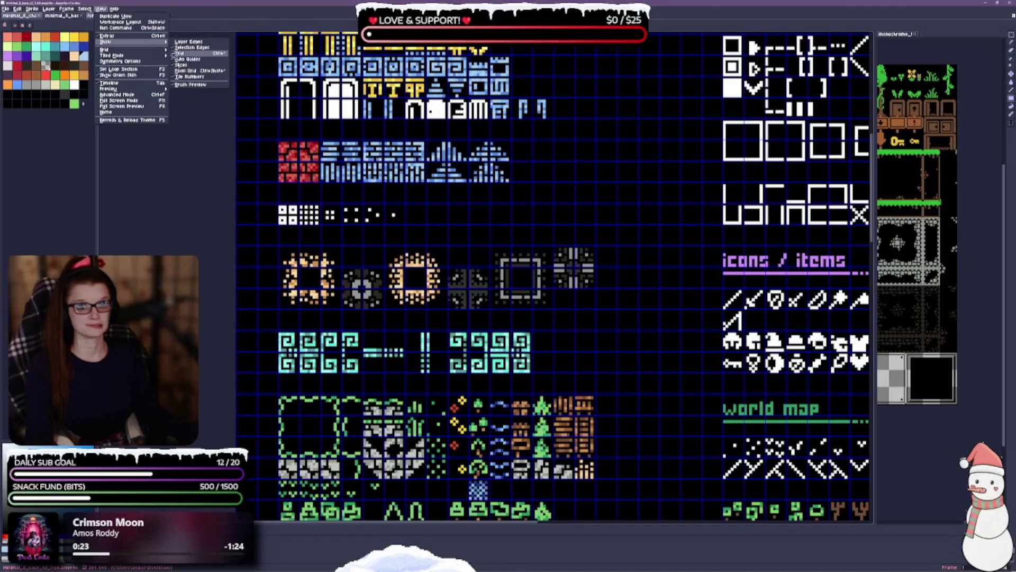
left_click(179, 53)
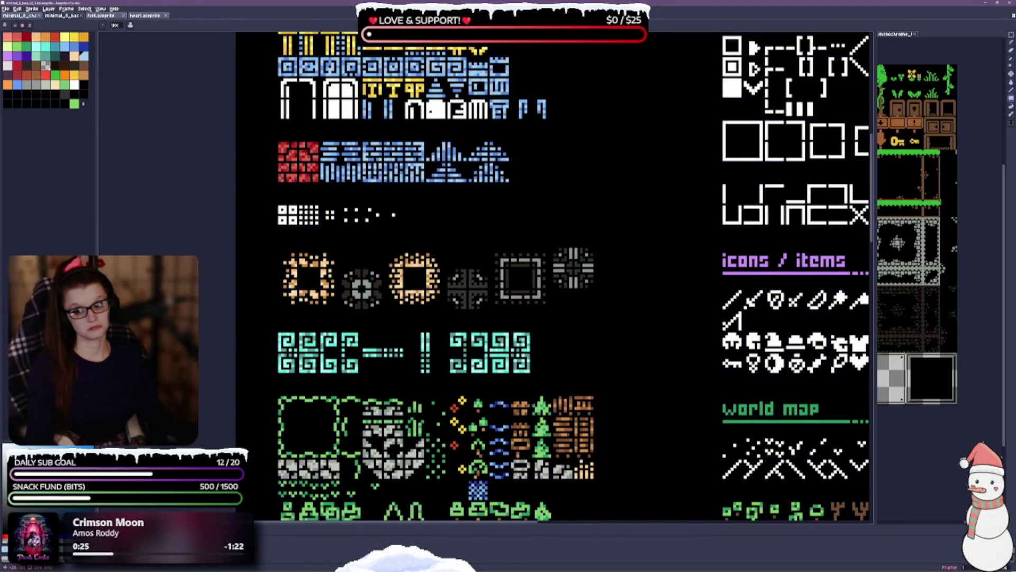
Step: Return to the upper tile rows and briefly show, then hide, the painted background layer
scroll(681, 166, "down", 5)
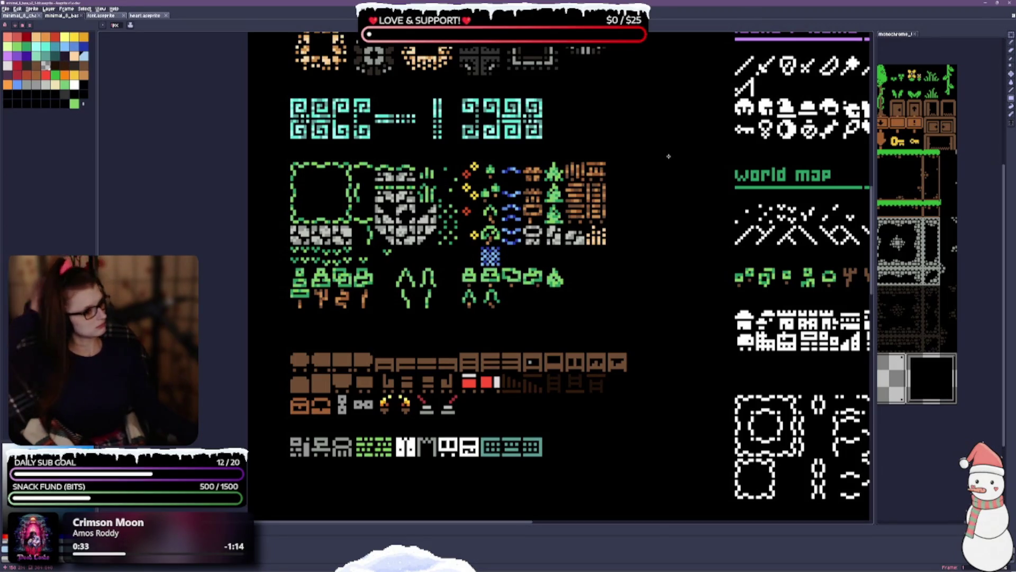
left_click_drag(615, 171, 578, 297)
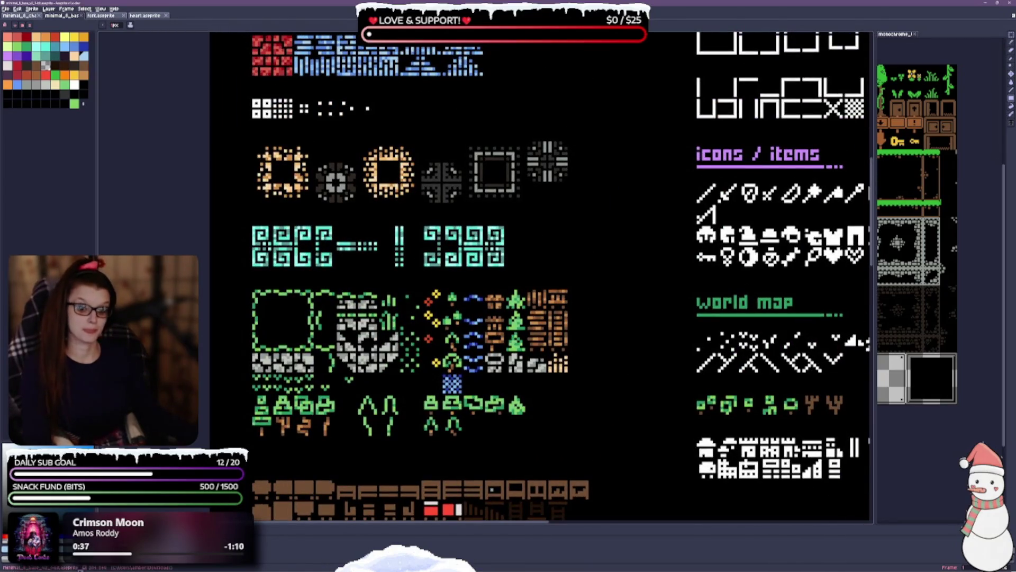
key("shift+x")
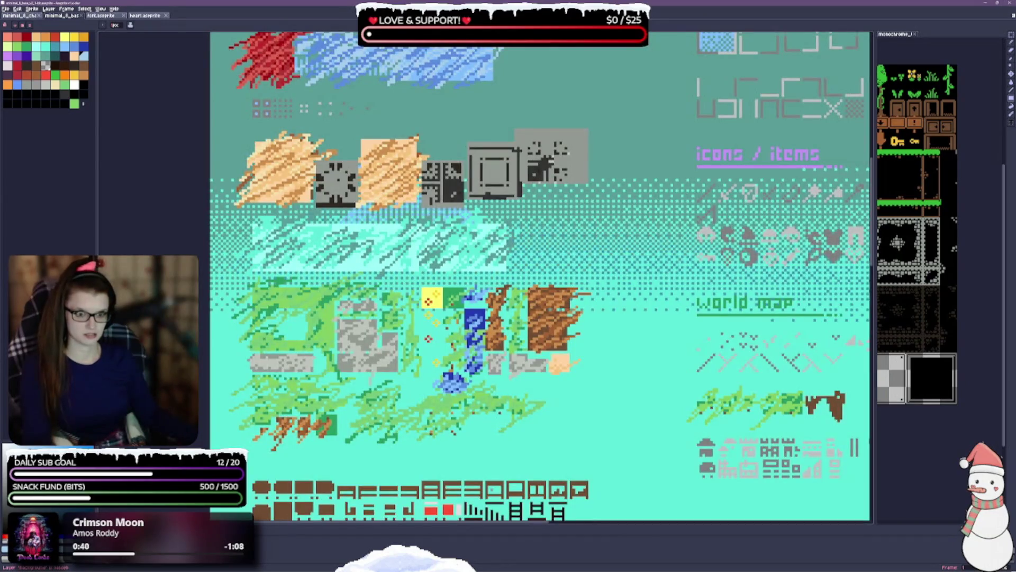
key("shift+x")
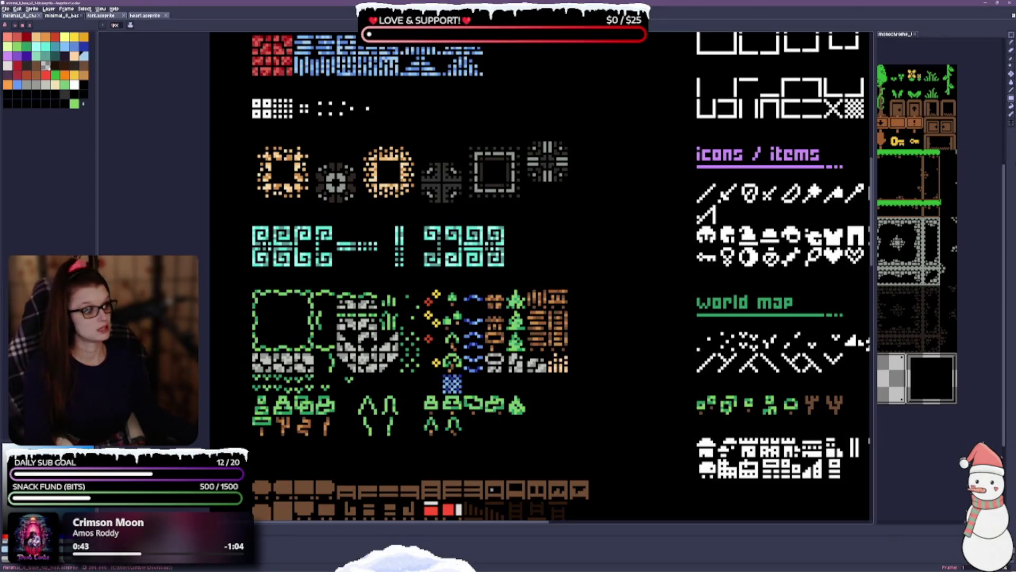
scroll(539, 149, "up", 5)
scroll(552, 258, "down", 3)
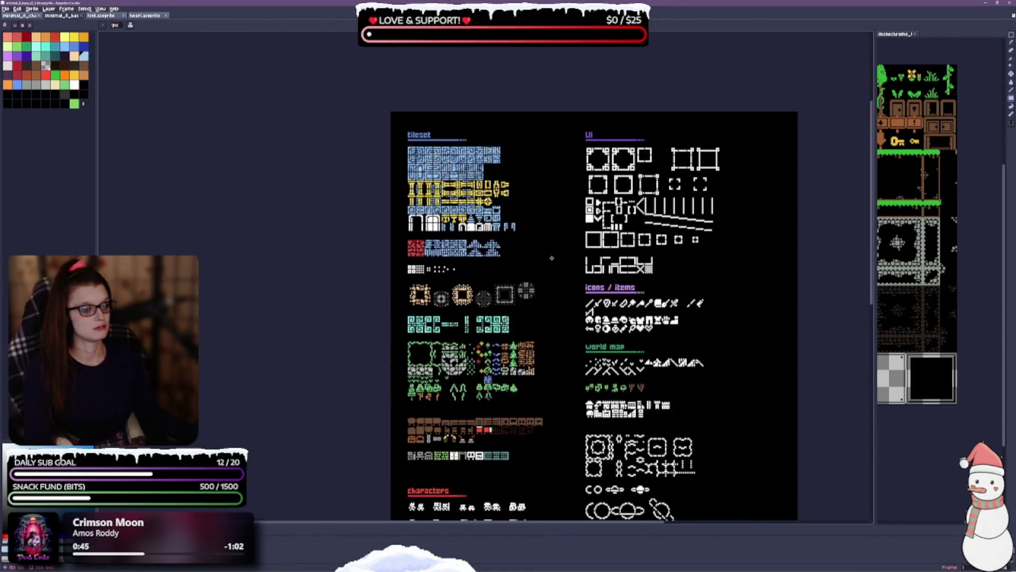
scroll(548, 263, "up", 2)
left_click_drag(512, 328, 471, 62)
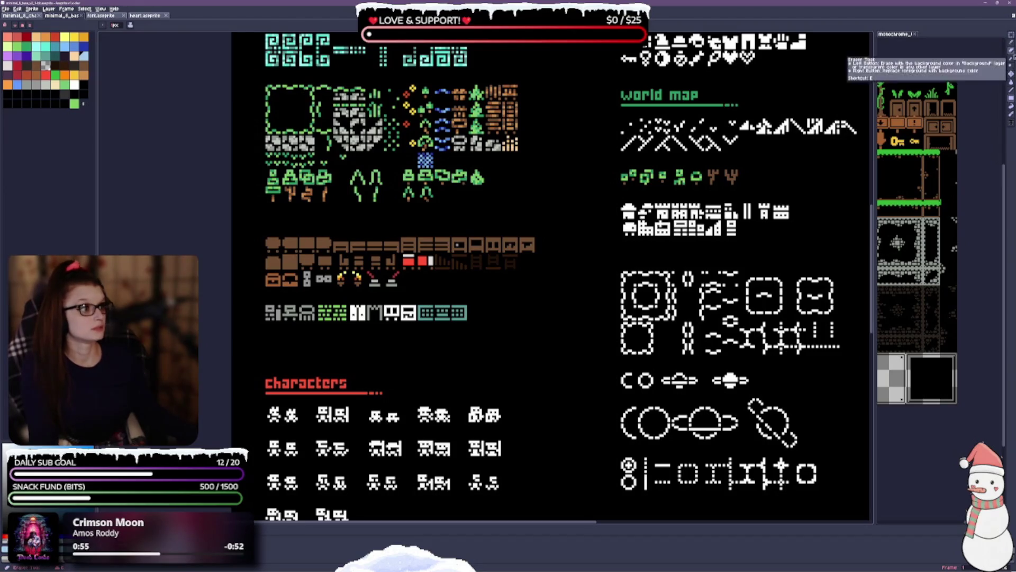
Step: Switch from the Eyedropper to the Paint Bucket and set its fill to Refer visible layers
left_click(1012, 61)
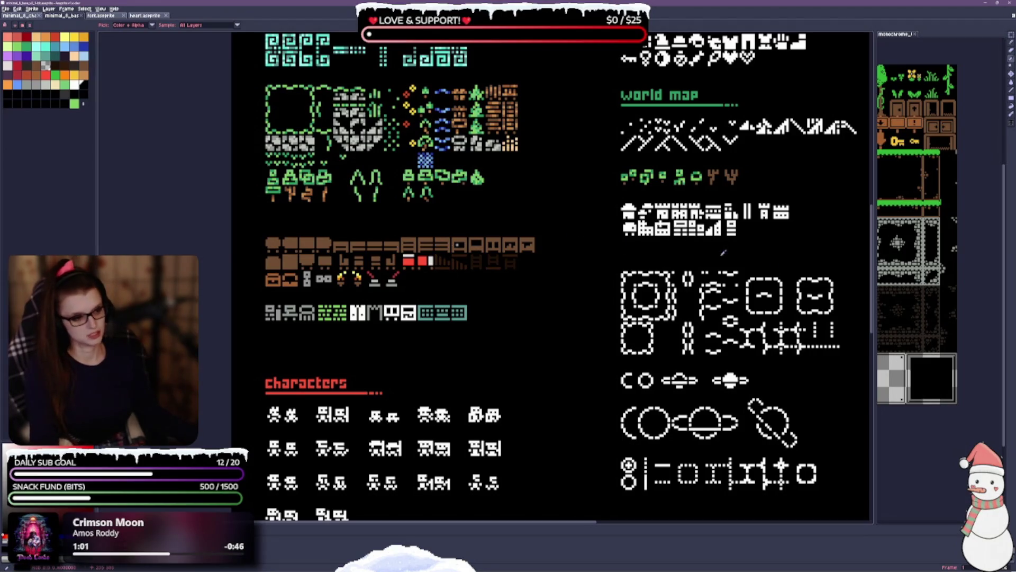
left_click(1011, 82)
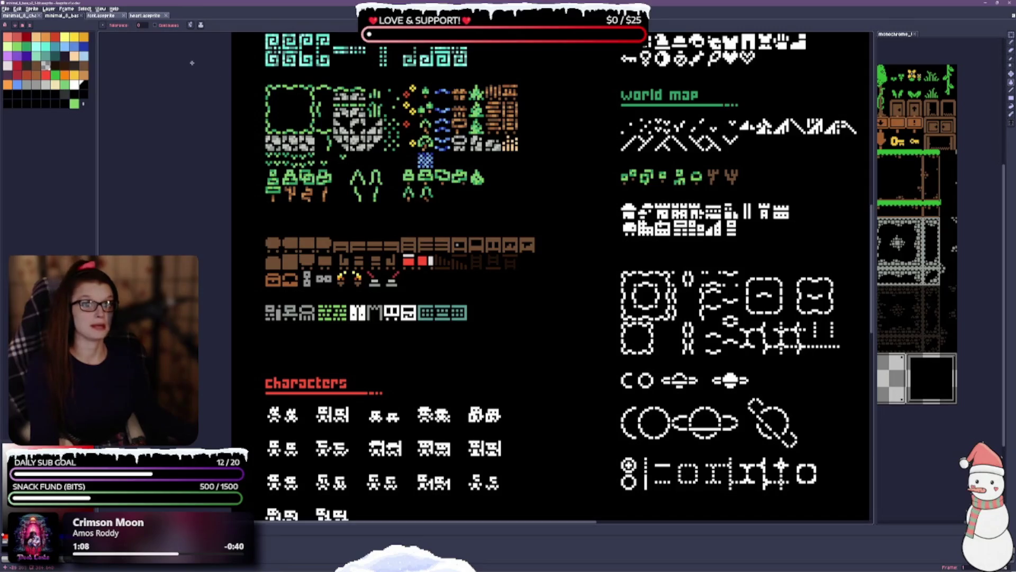
left_click(196, 25)
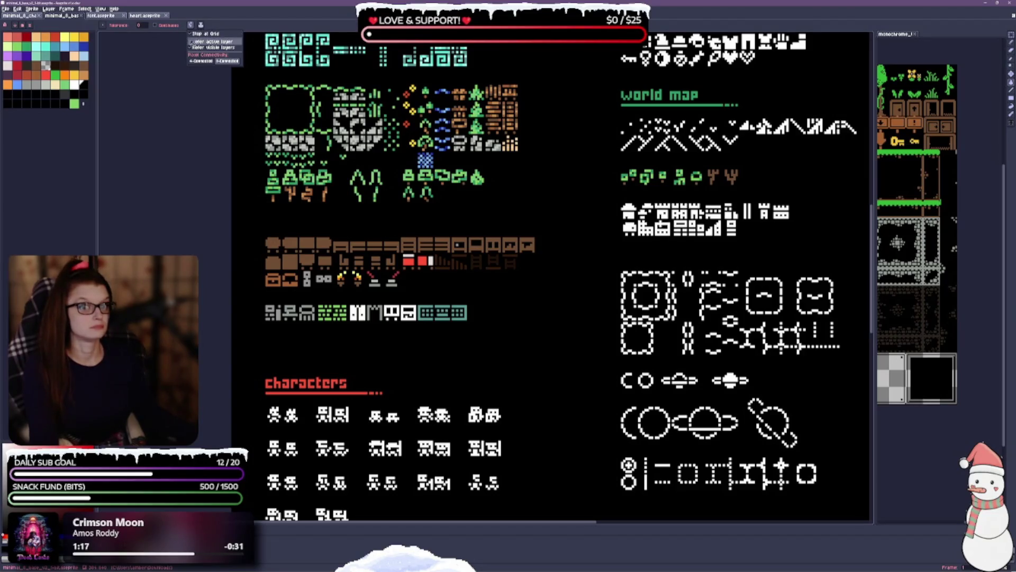
left_click(193, 48)
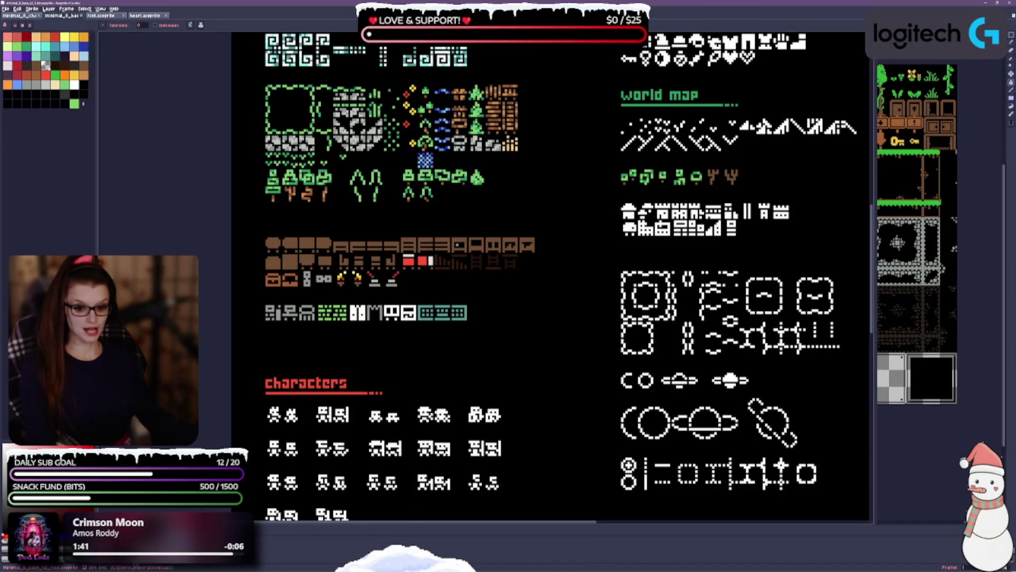
key("ctrl+z")
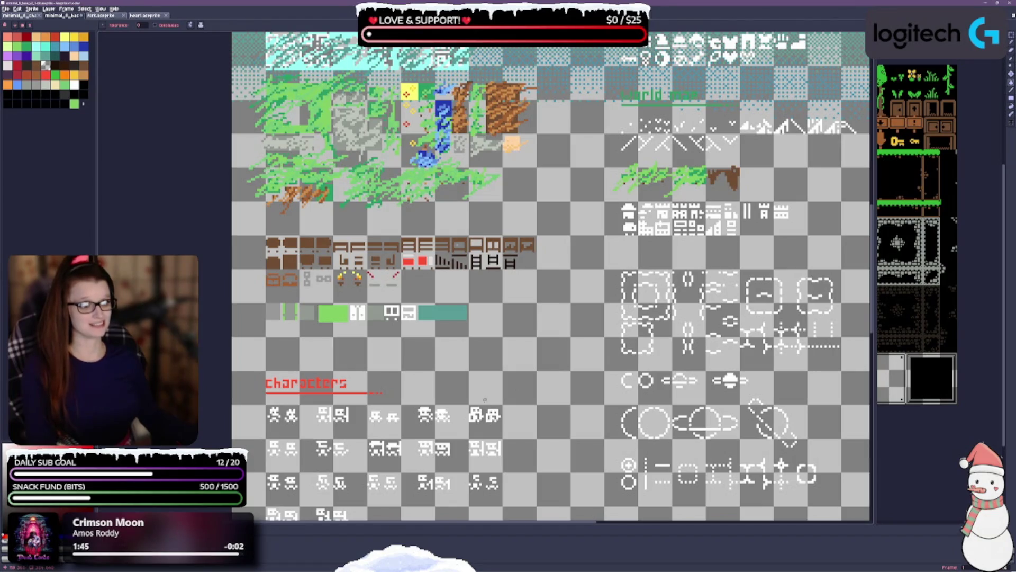
left_click_drag(568, 217, 556, 454)
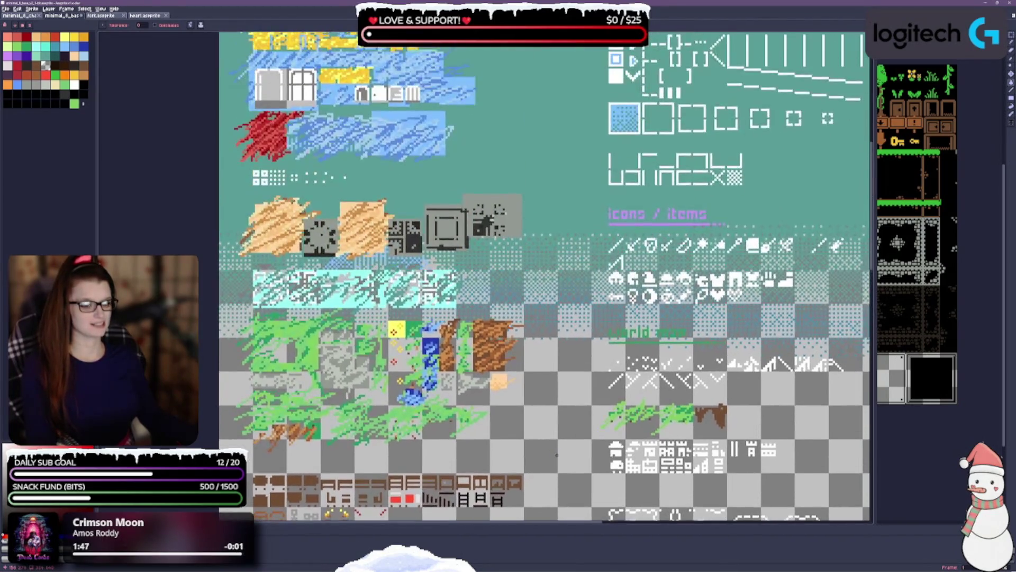
left_click_drag(513, 101, 493, 298)
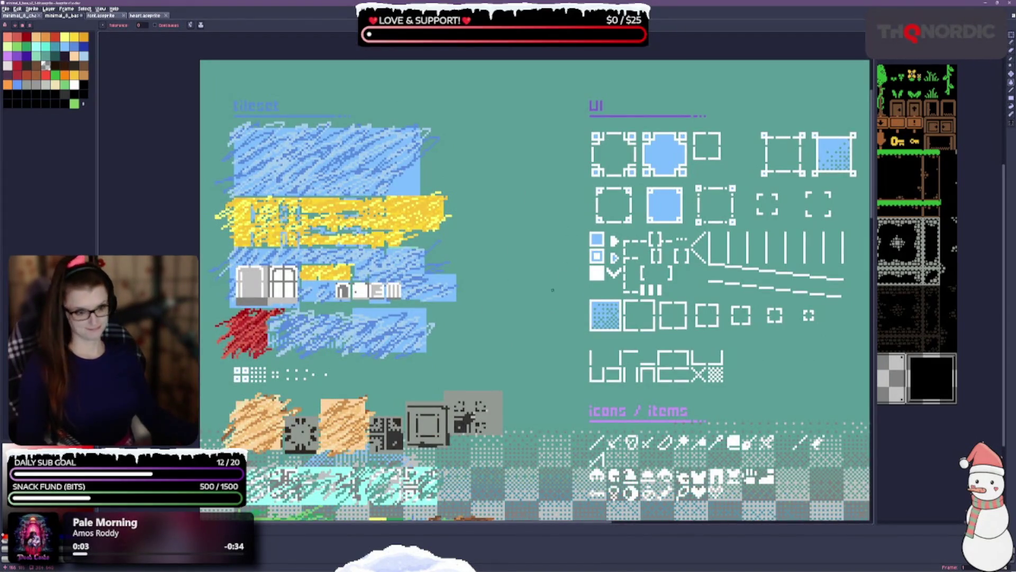
left_click_drag(561, 328, 533, 63)
key("ctrl+z")
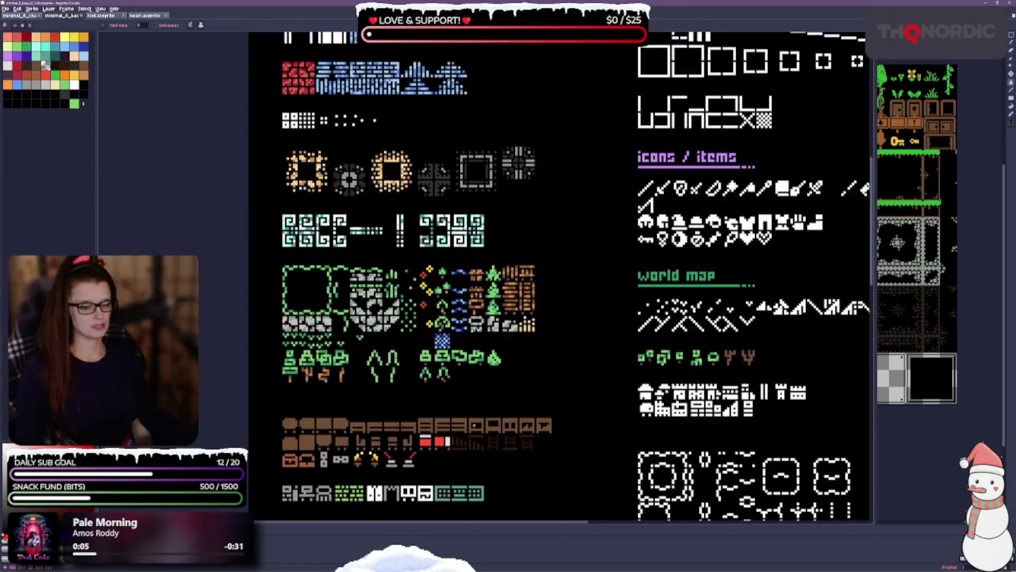
left_click_drag(529, 102, 499, 395)
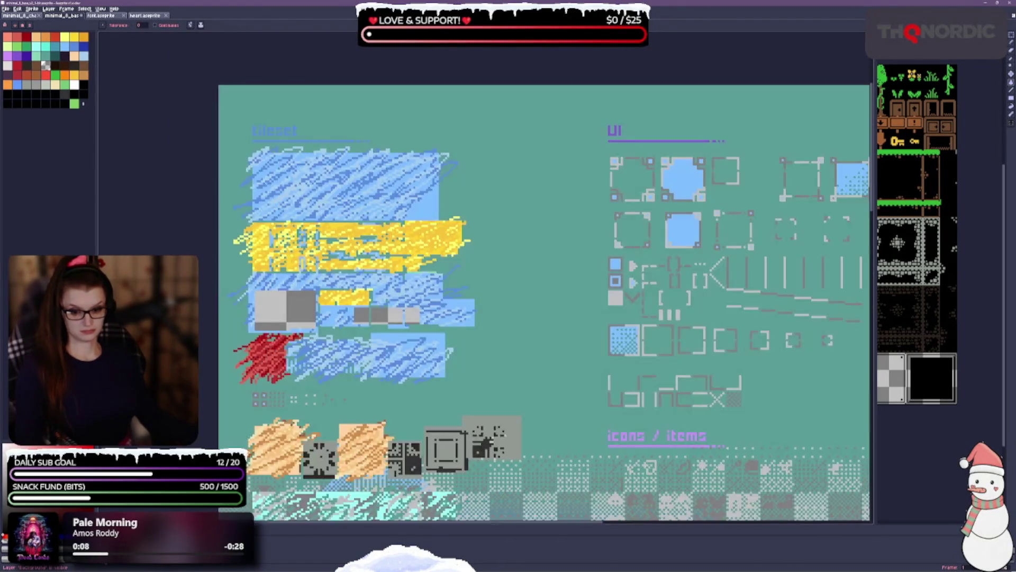
key("ctrl+y")
left_click(560, 252)
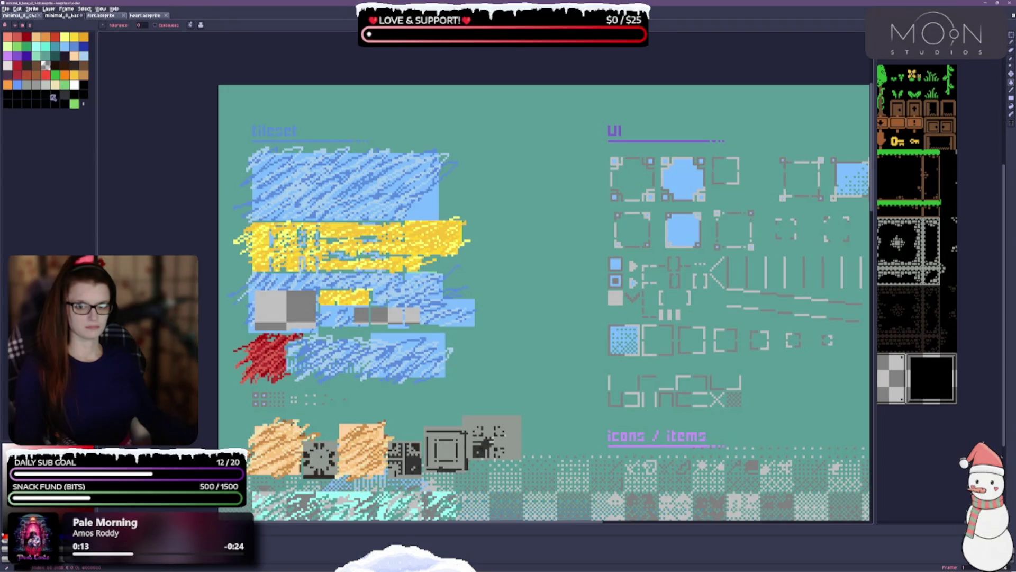
left_click(46, 66)
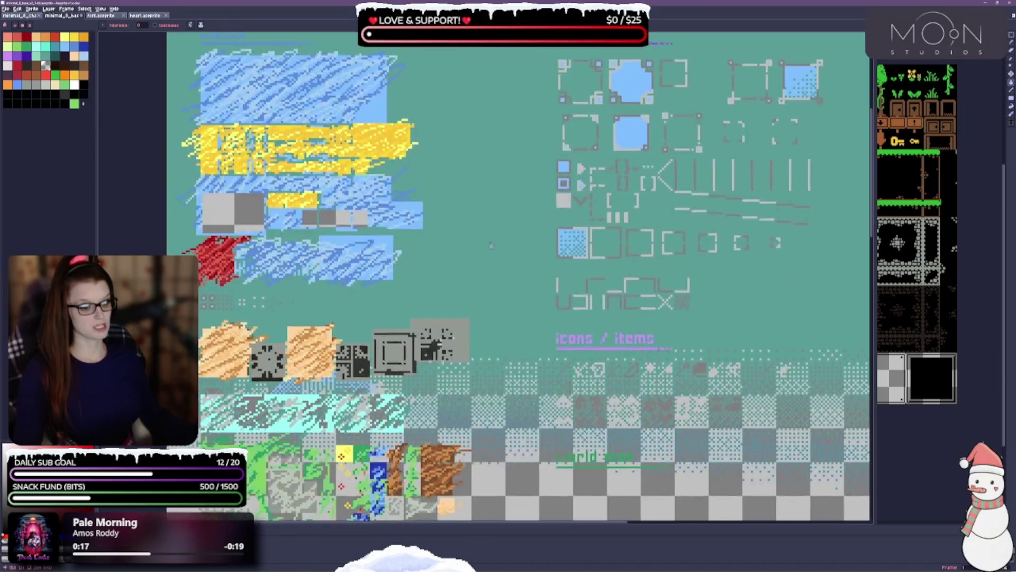
left_click_drag(526, 353, 474, 257)
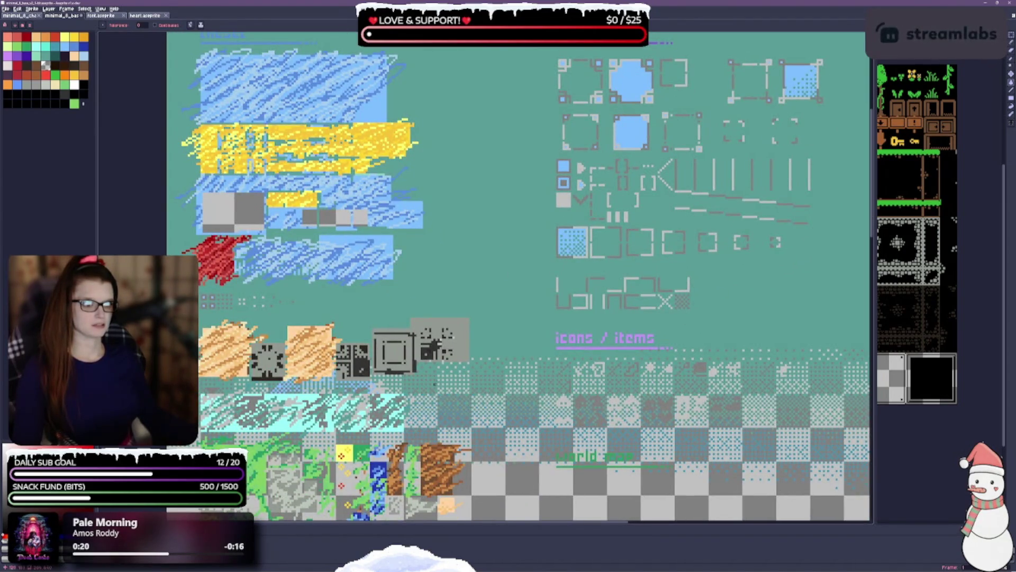
left_click(499, 265)
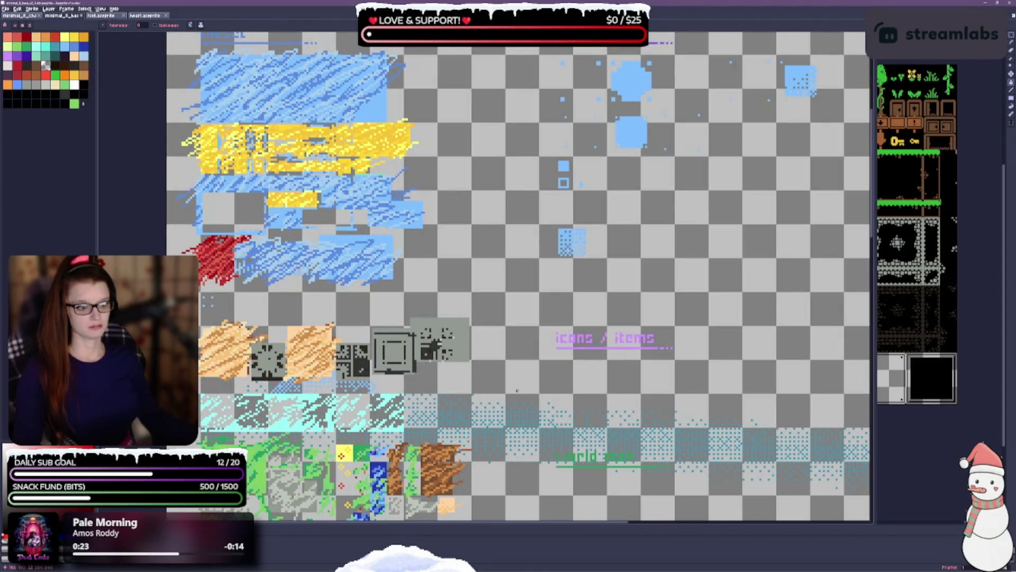
key("ctrl+z")
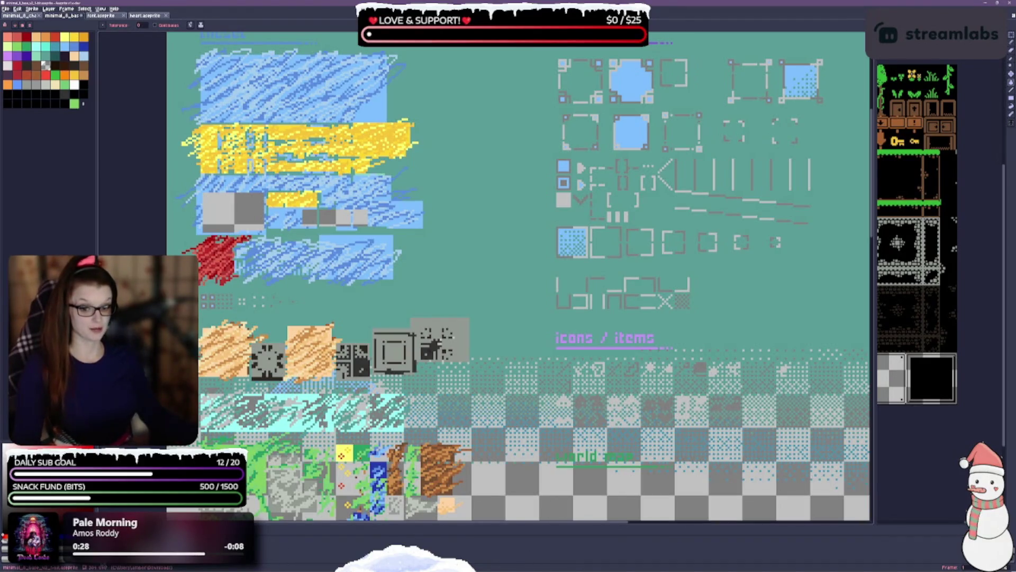
key("ctrl+z")
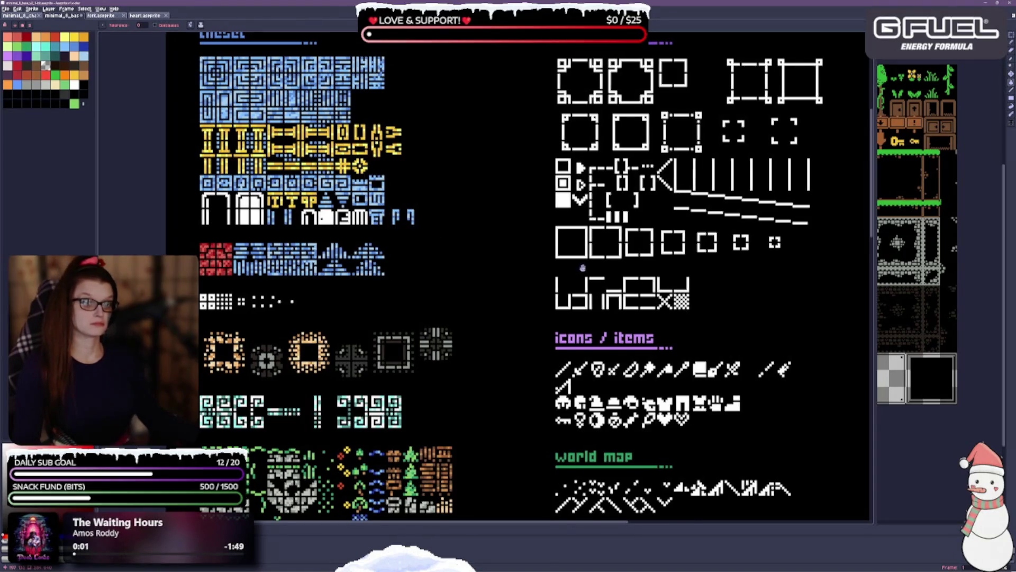
Step: Pan the reference sheet to its headers and widen the right pane to show the full tileset
scroll(582, 268, "down", 3)
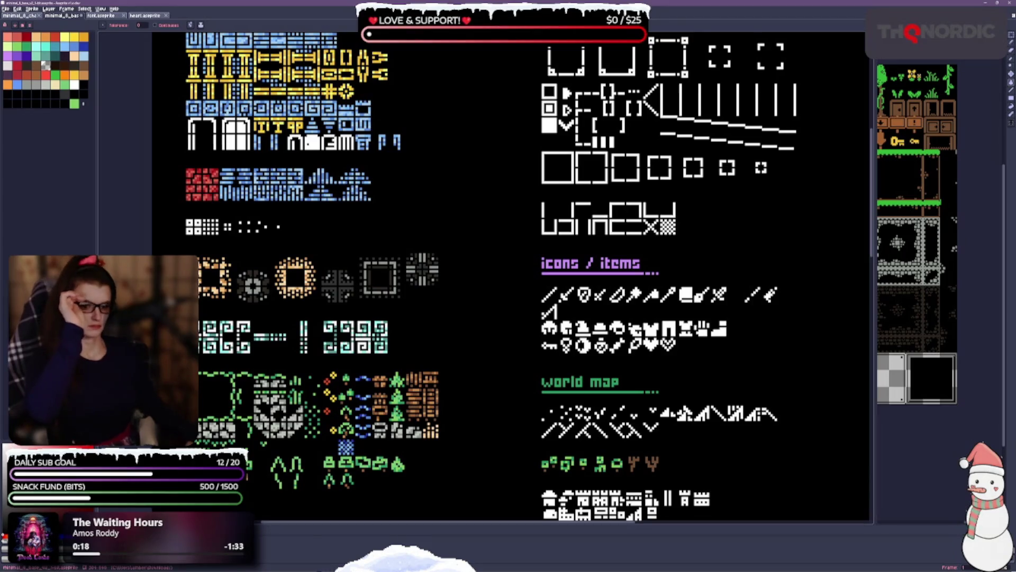
scroll(467, 301, "down", 1)
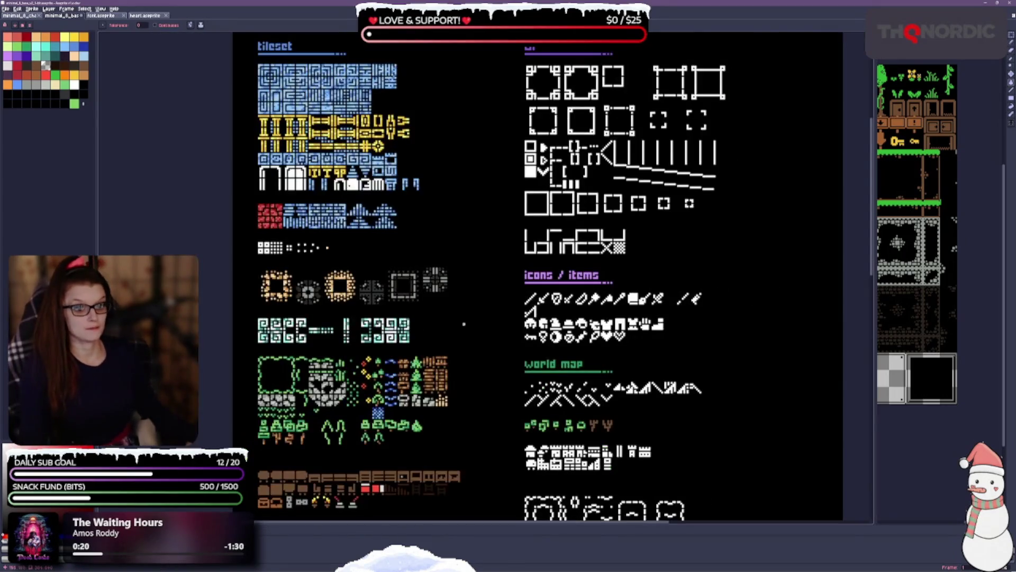
scroll(538, 275, "down", 3)
scroll(543, 328, "down", 1)
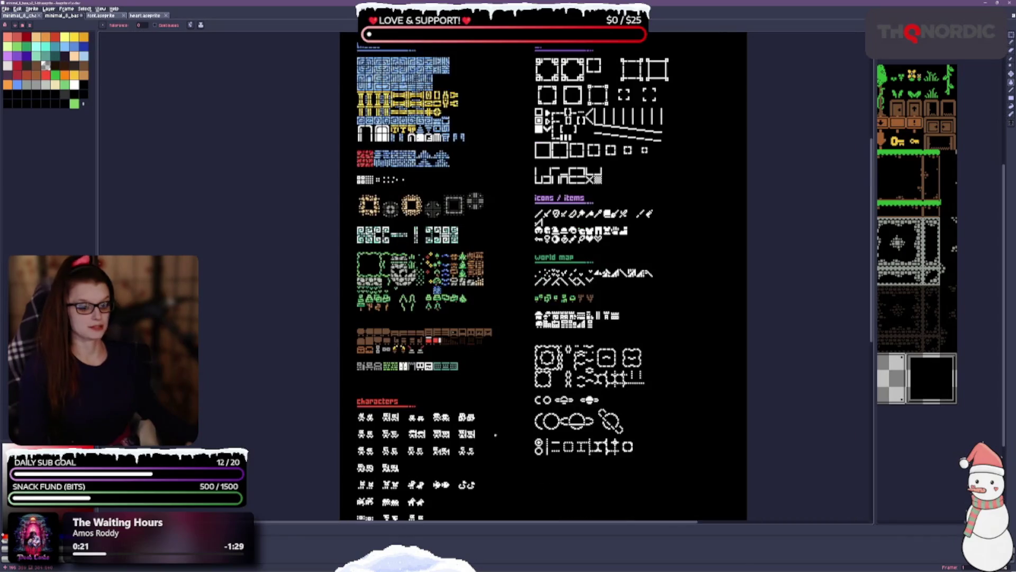
mouse_move(496, 301)
left_mouse_down()
mouse_move(489, 420)
mouse_move(391, 337)
left_mouse_up()
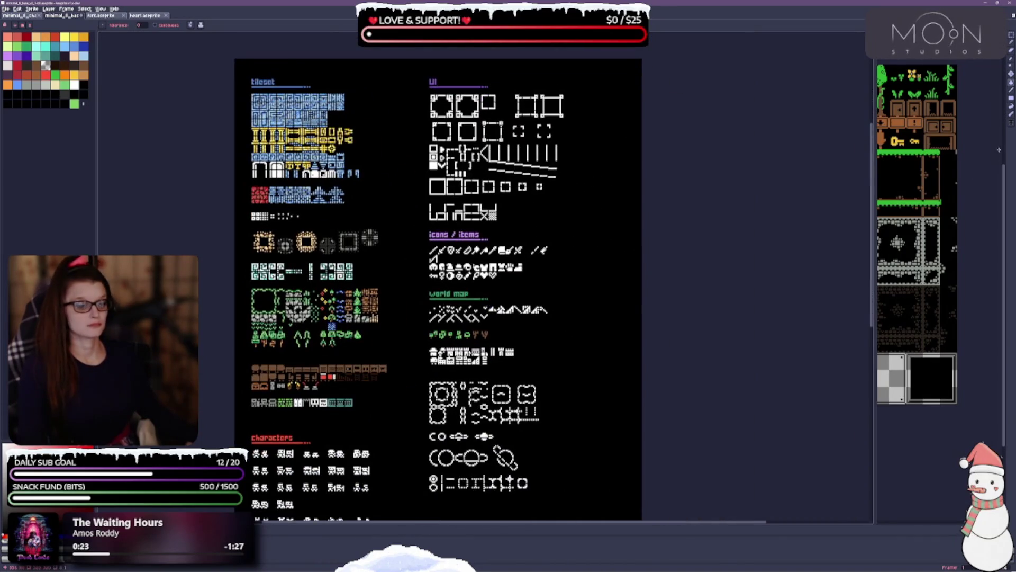
mouse_move(875, 119)
left_mouse_down()
mouse_move(574, 120)
mouse_move(590, 120)
left_mouse_up()
mouse_move(403, 318)
left_mouse_down()
mouse_move(331, 307)
mouse_move(336, 297)
left_mouse_up()
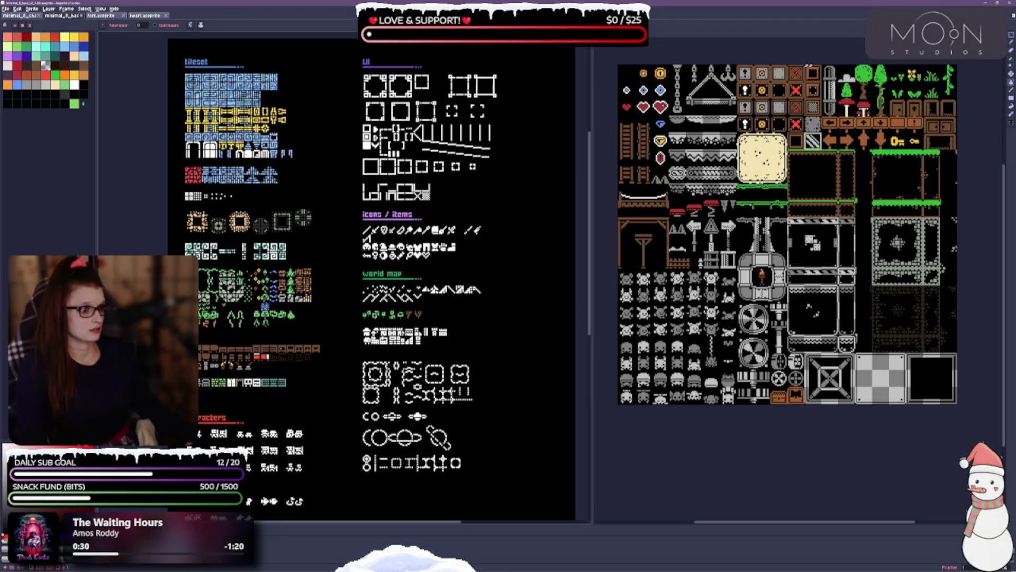
left_click(851, 415)
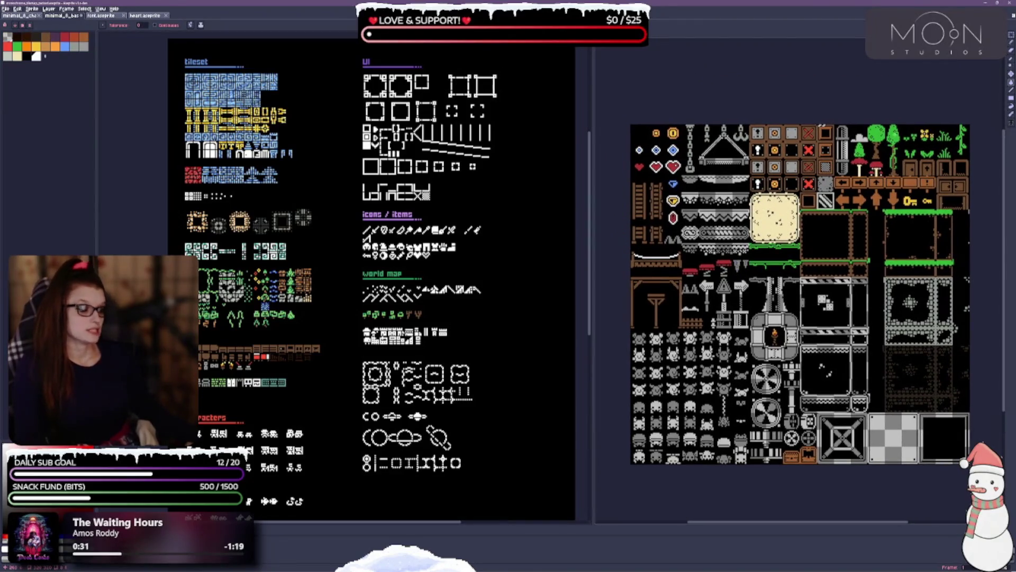
scroll(917, 124, "up", 3)
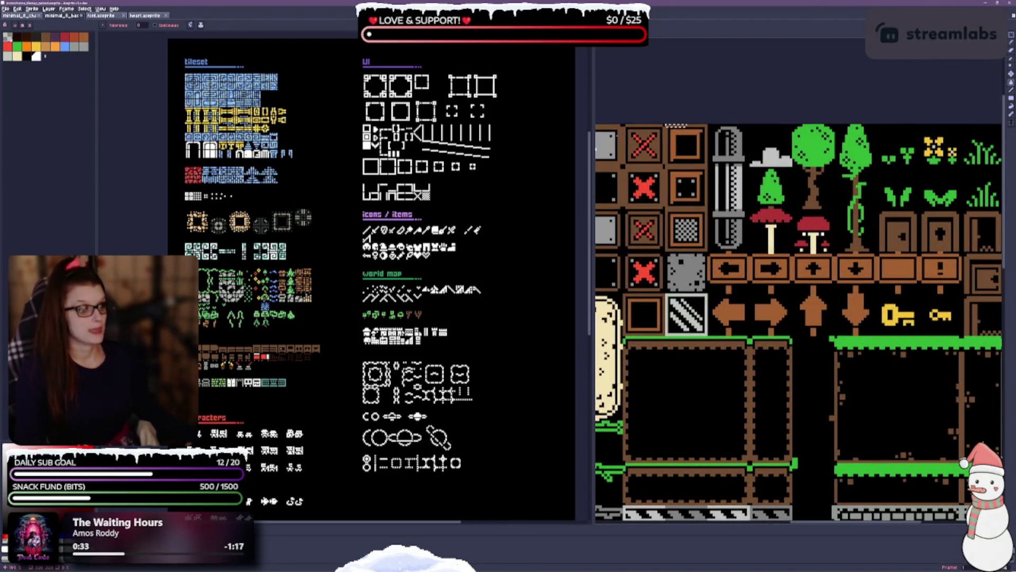
left_click_drag(592, 196, 372, 196)
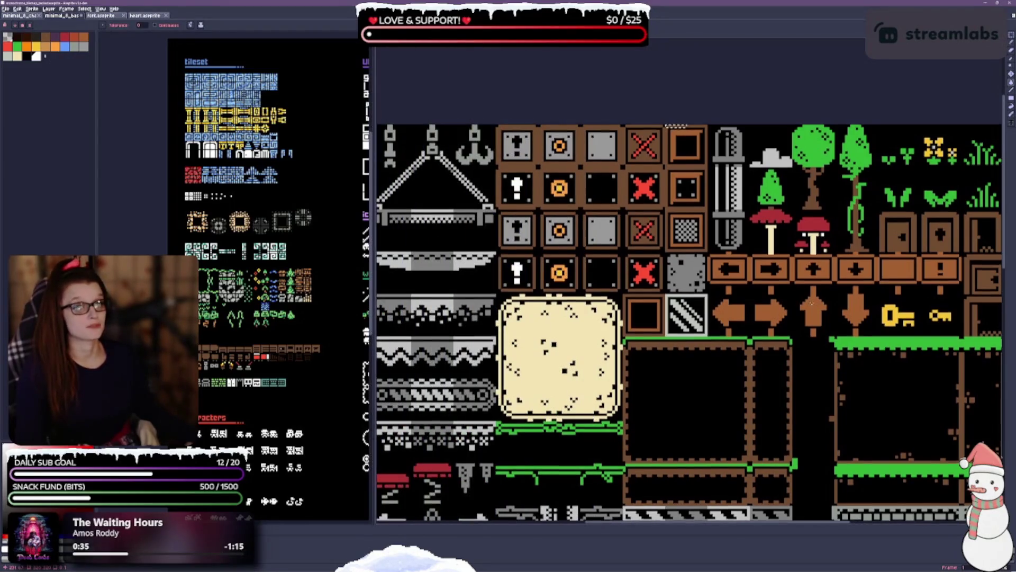
scroll(813, 302, "down", 4)
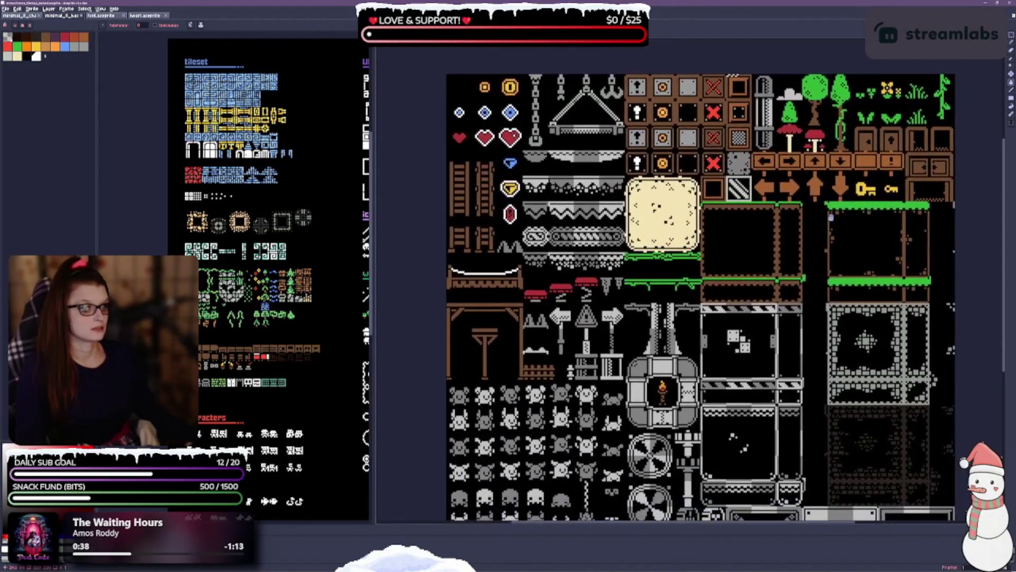
scroll(831, 217, "down", 1)
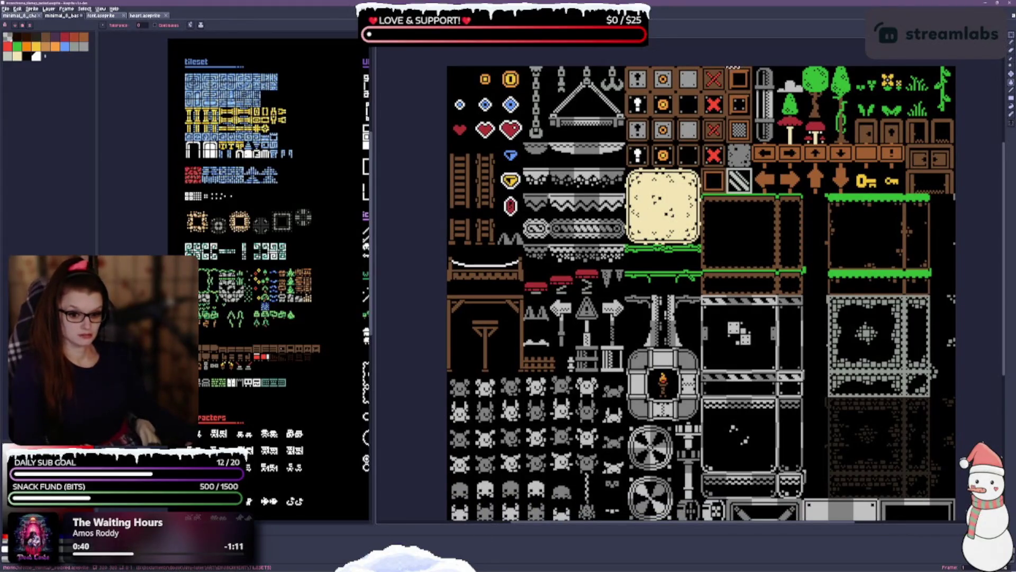
key("ctrl+shift+h")
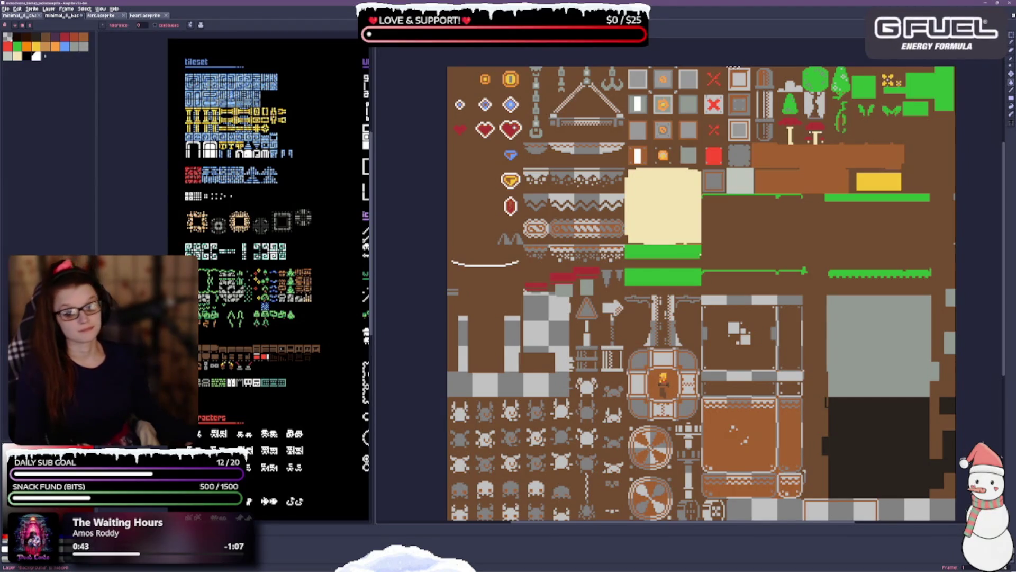
key("ctrl+shift+h")
key("ctrl+shift+h")
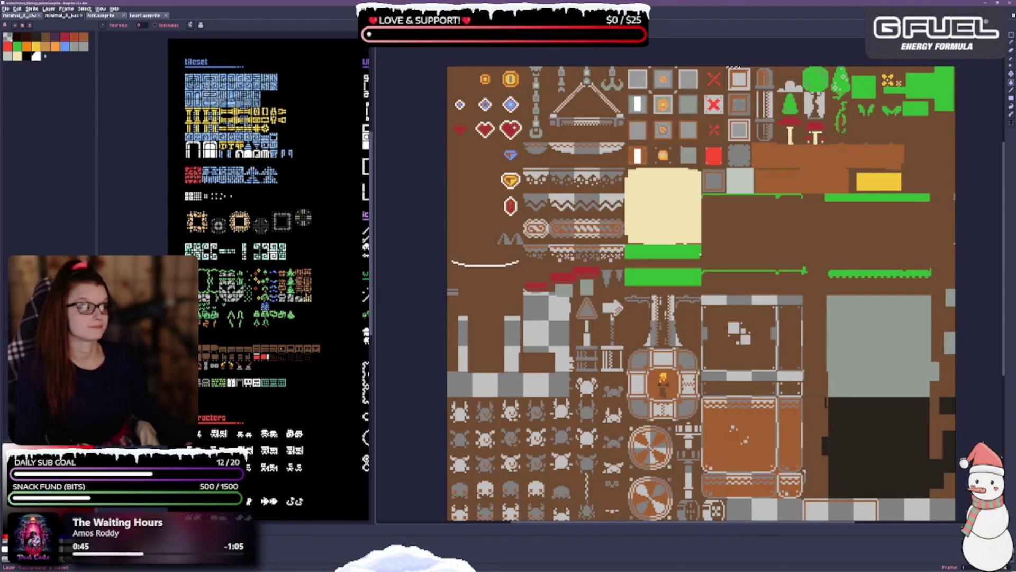
key("ctrl+shift+h")
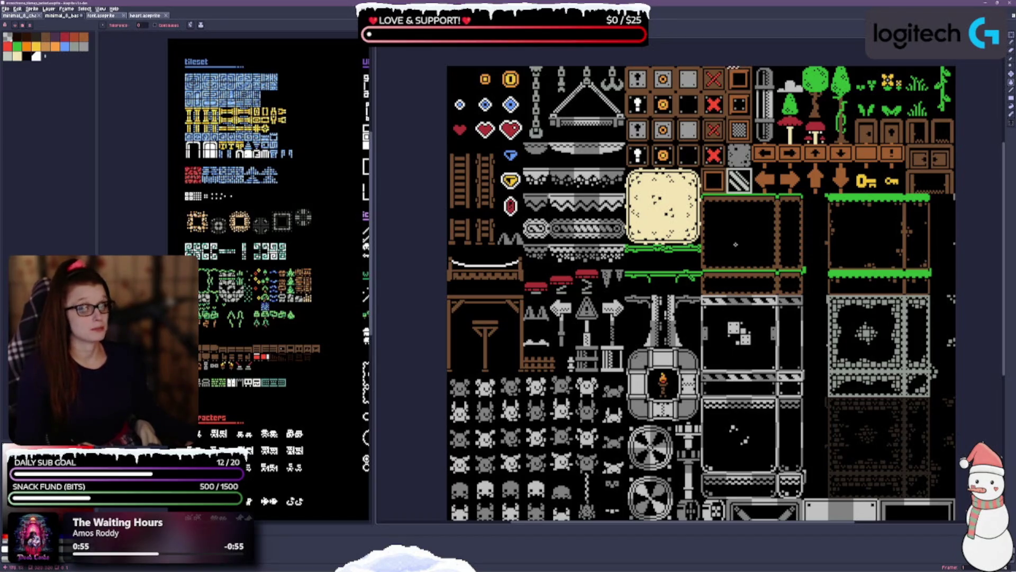
scroll(557, 170, "up", 2)
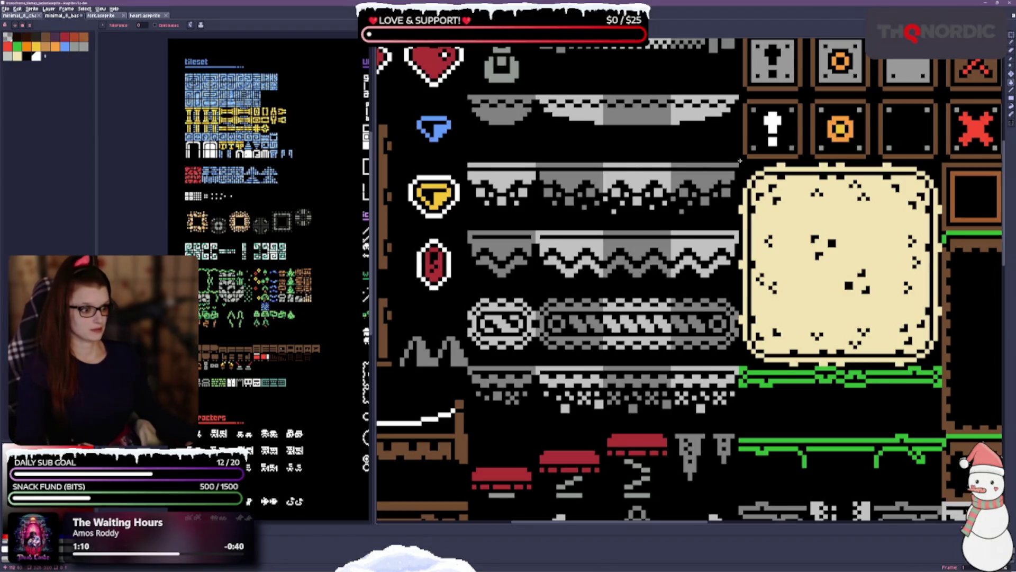
scroll(813, 271, "down", 3)
left_click_drag(164, 196, 372, 222)
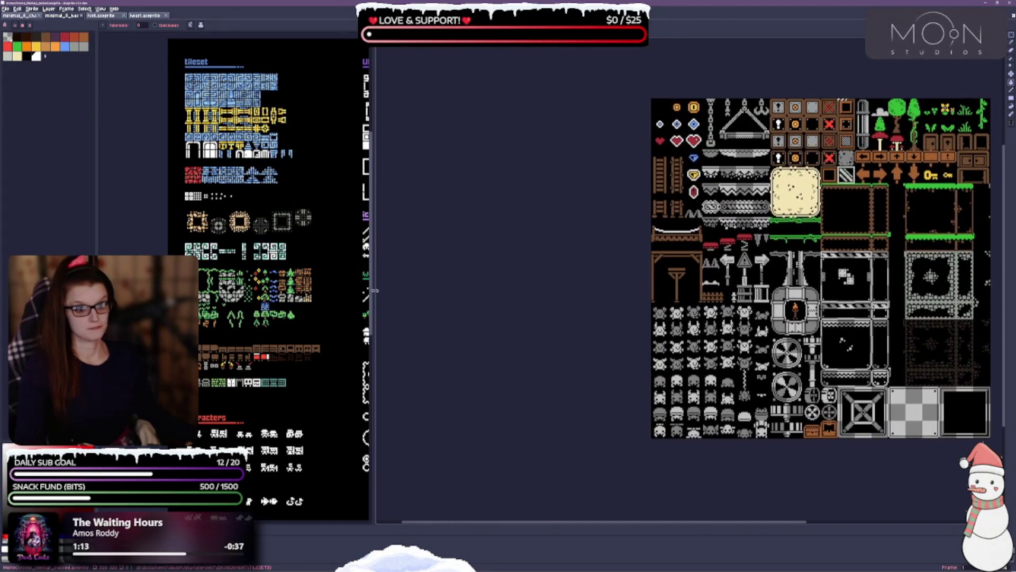
left_click_drag(375, 291, 634, 291)
key("ctrl+Tab")
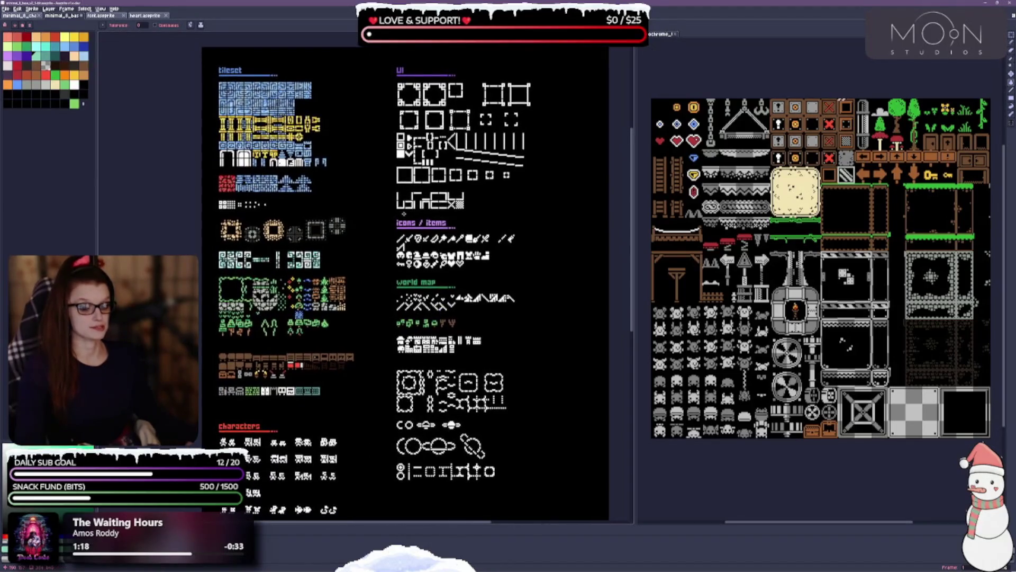
key("ctrl+Tab")
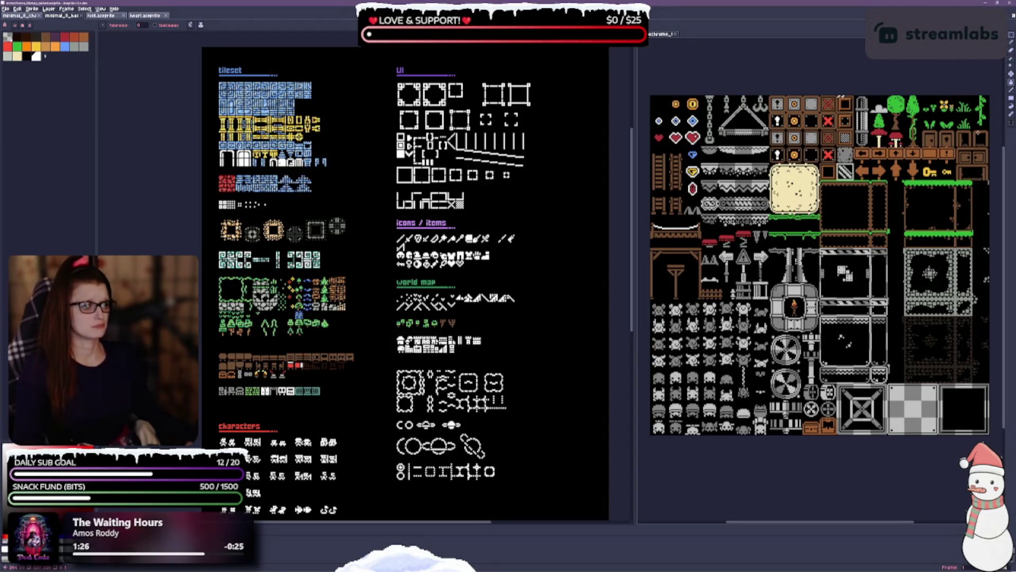
Step: Minimize Aseprite, then move the PLAYER File Explorer window to the centre and close it
left_click(997, 3)
left_click(763, 101)
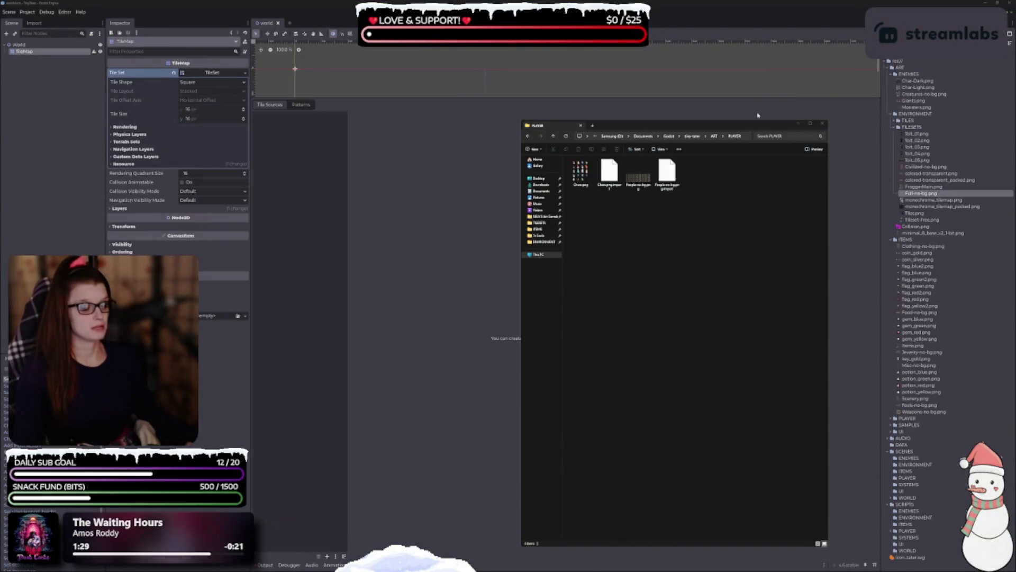
left_click(669, 261)
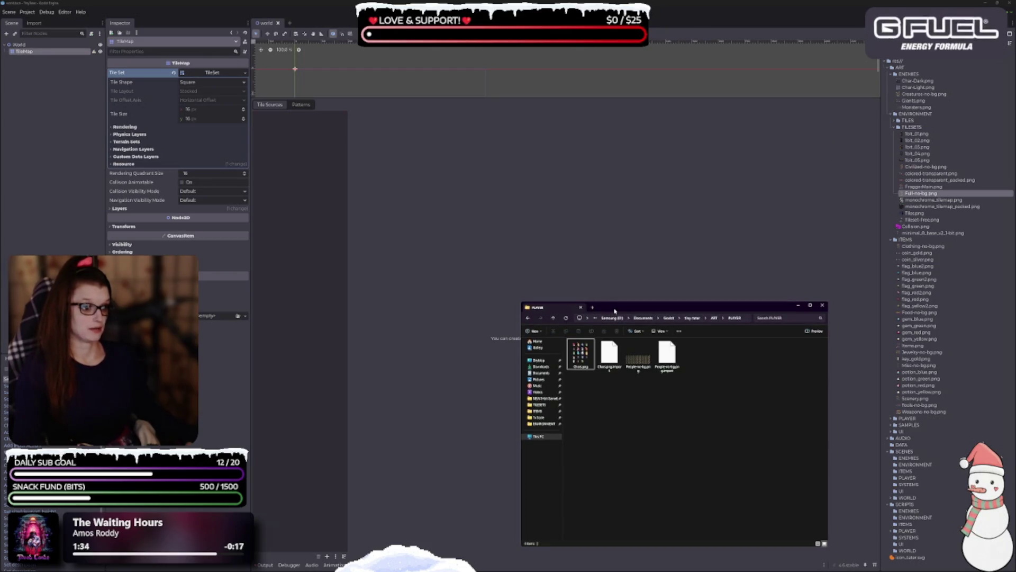
left_click_drag(613, 120, 426, 159)
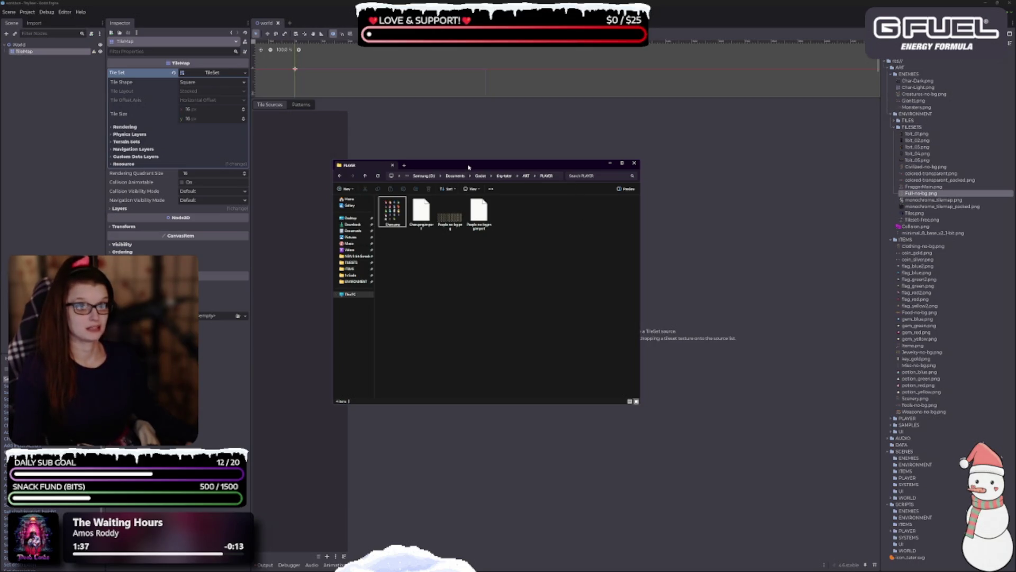
left_click(634, 163)
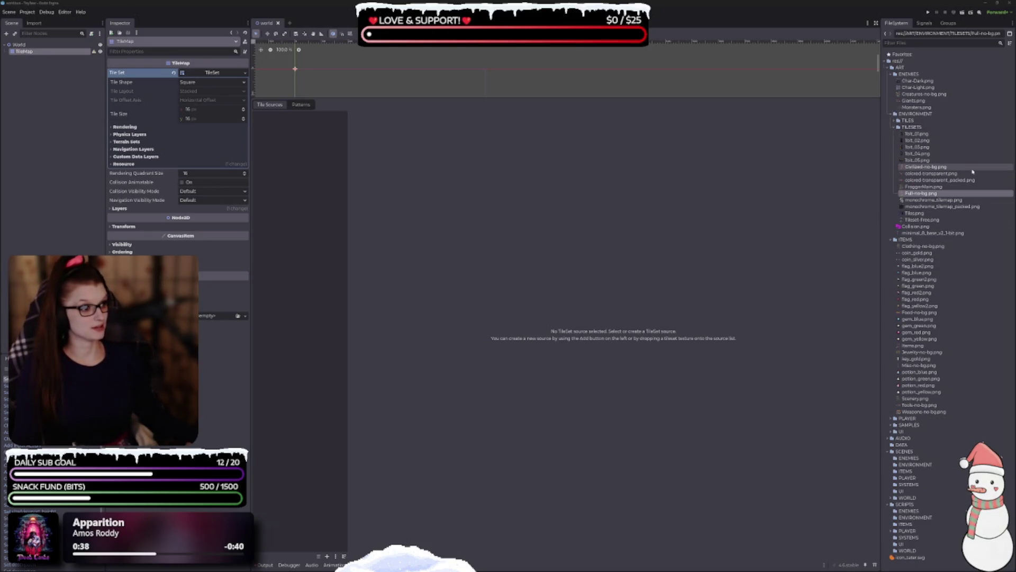
Step: Select 1bit_01.png in the TILESETS folder and open it in the image viewer
mouse_move(972, 171)
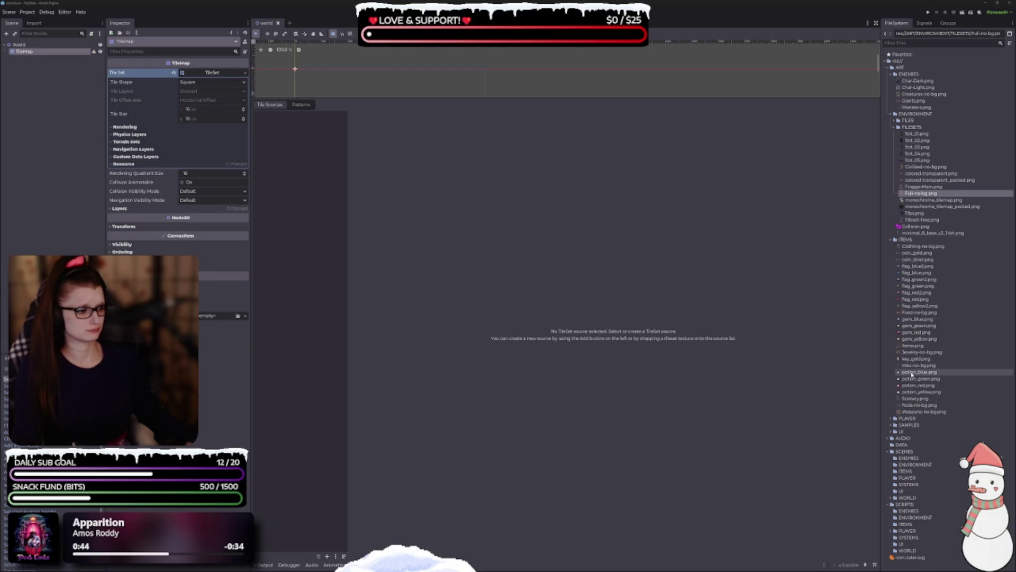
mouse_move(907, 373)
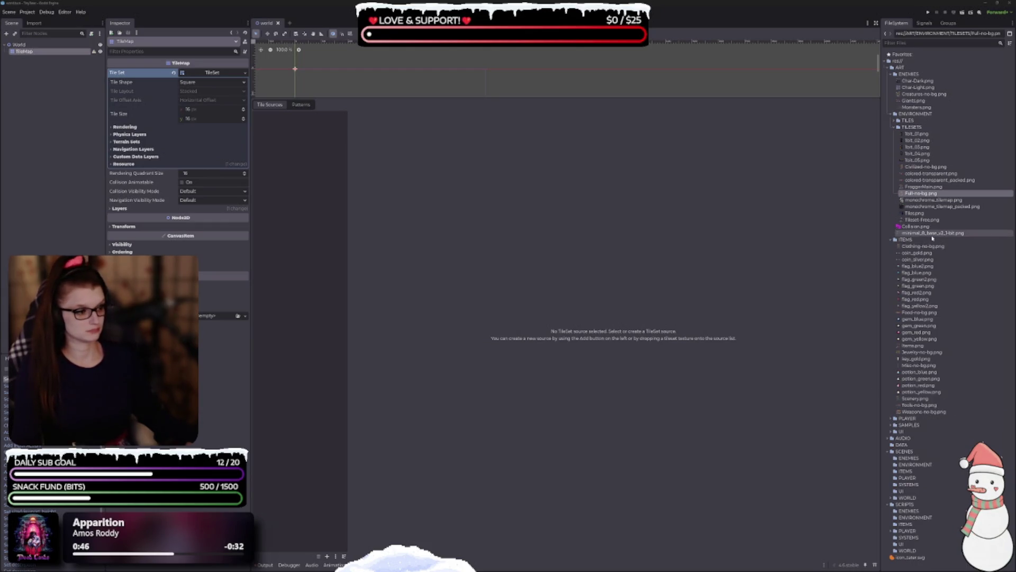
mouse_move(933, 238)
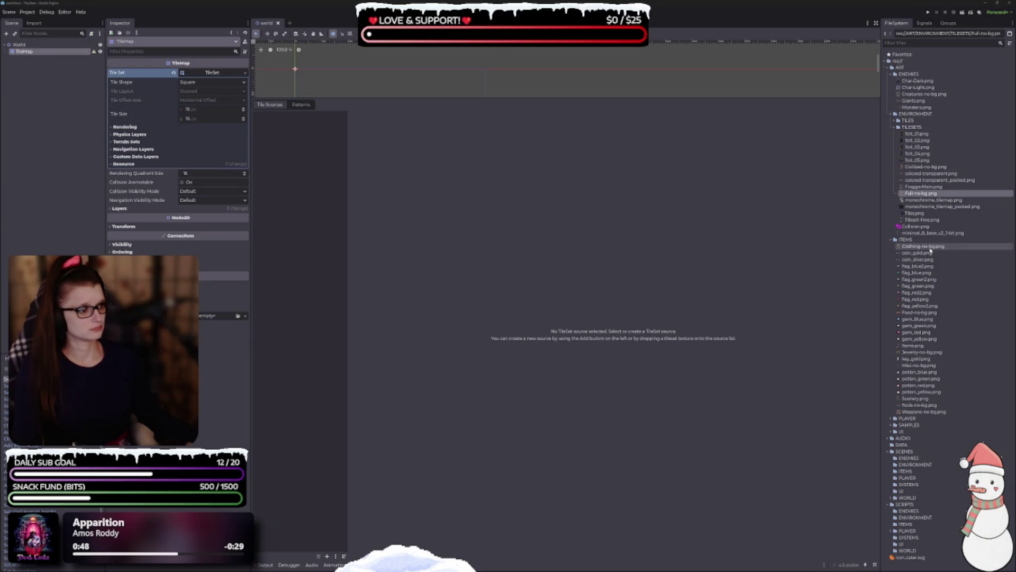
left_click(917, 133)
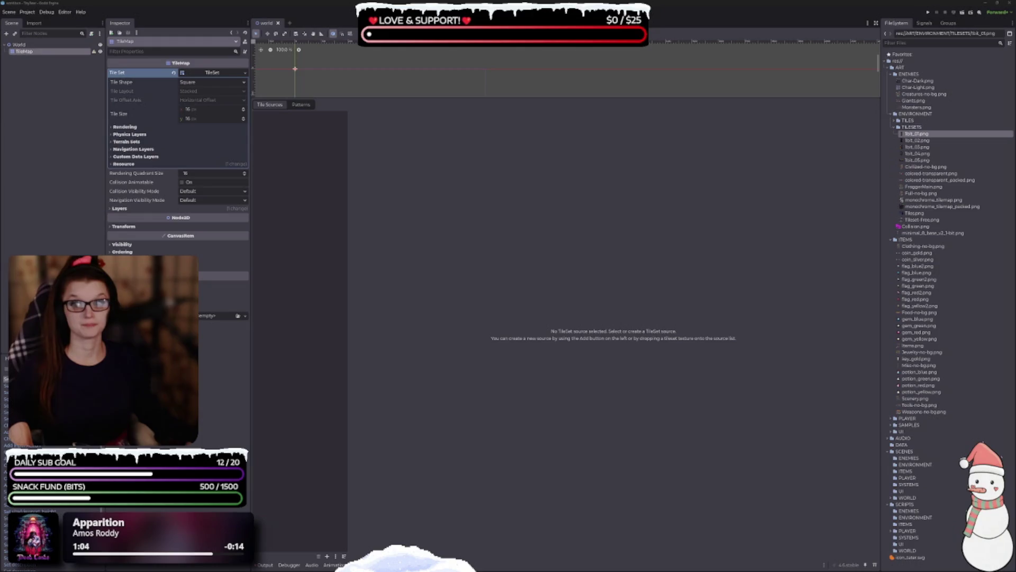
scroll(558, 301, "up", 10)
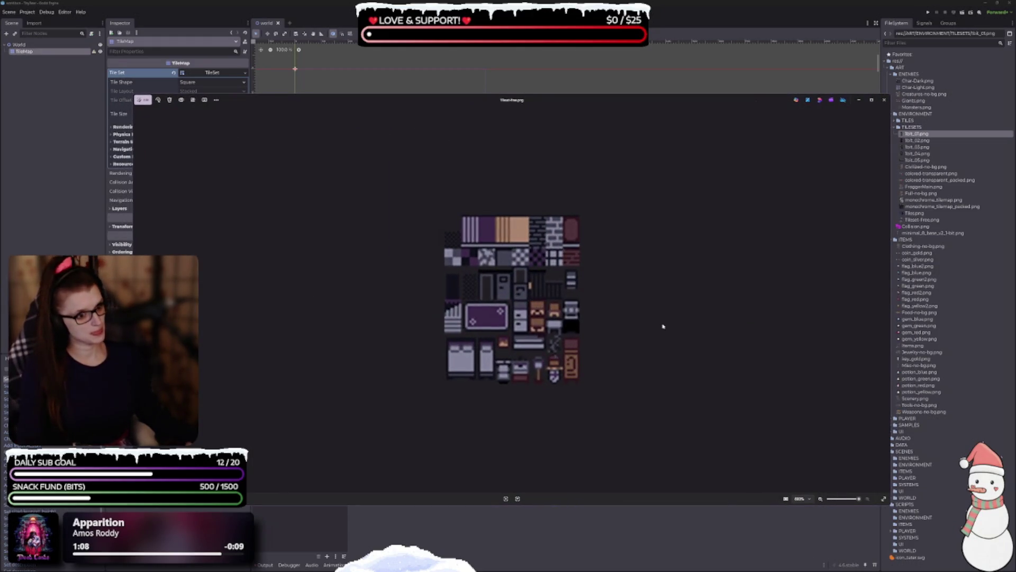
Step: Browse through monochrome_tilemap, Full-no-bg, FroggerMain and colored-transparent tilesets, then zoom into the next one
left_click(885, 300)
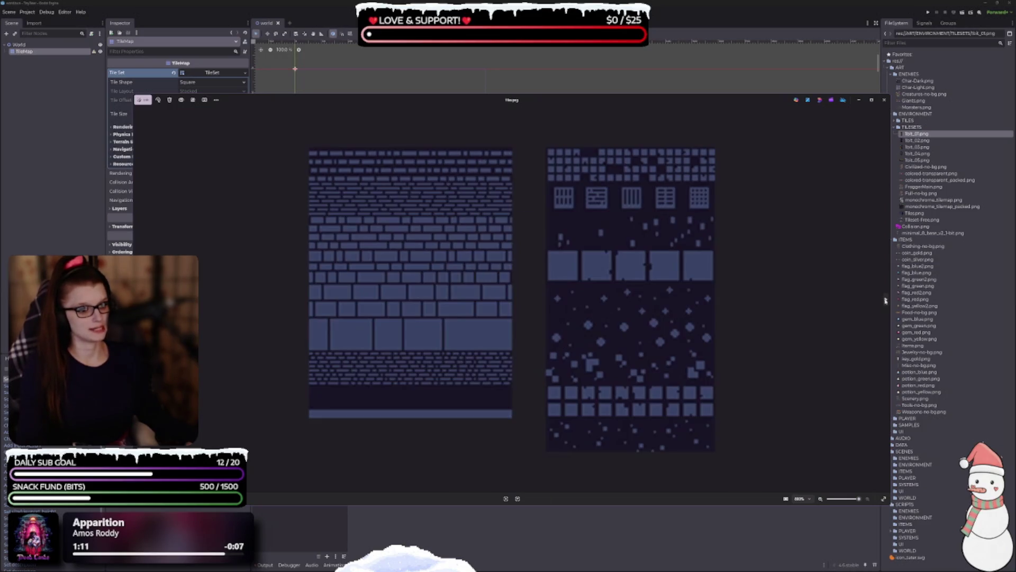
left_click(884, 300)
left_click(885, 300)
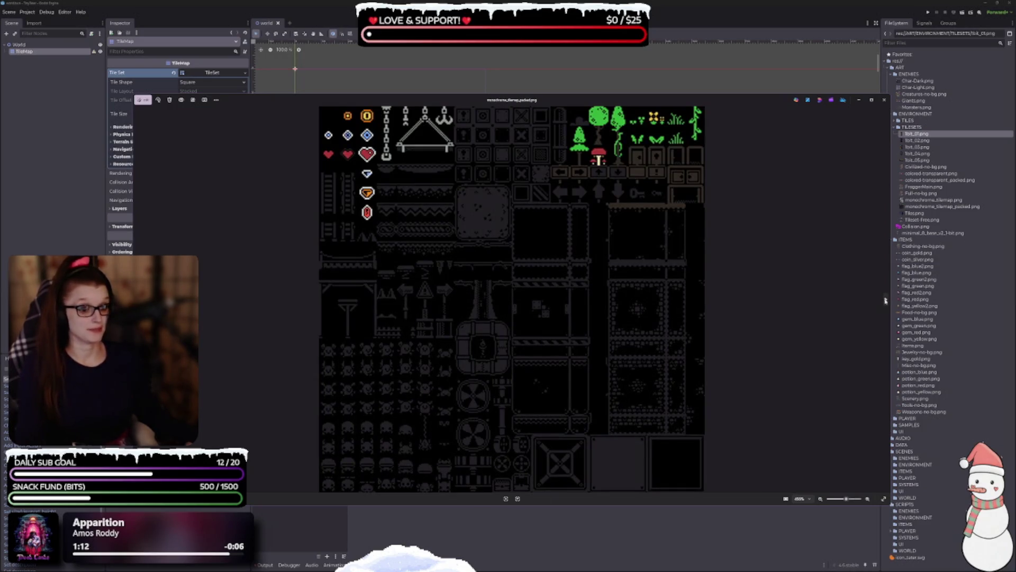
left_click(885, 301)
left_click(885, 301)
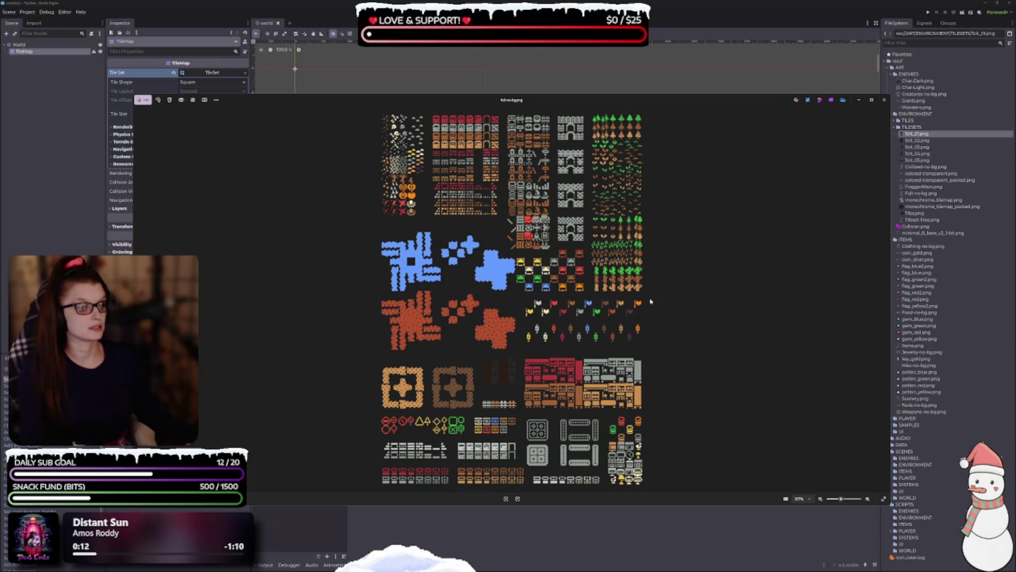
left_click(885, 300)
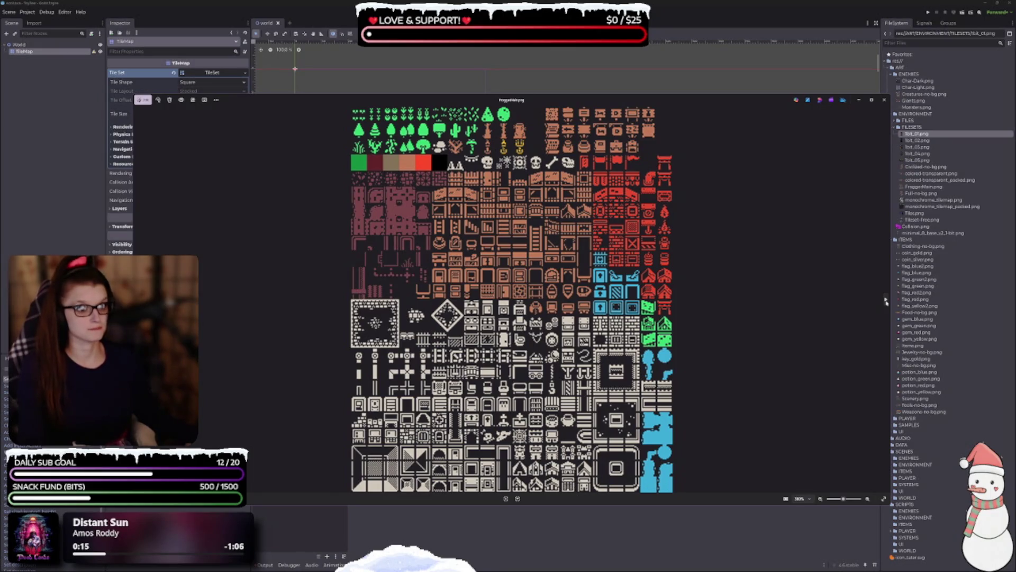
left_click(886, 300)
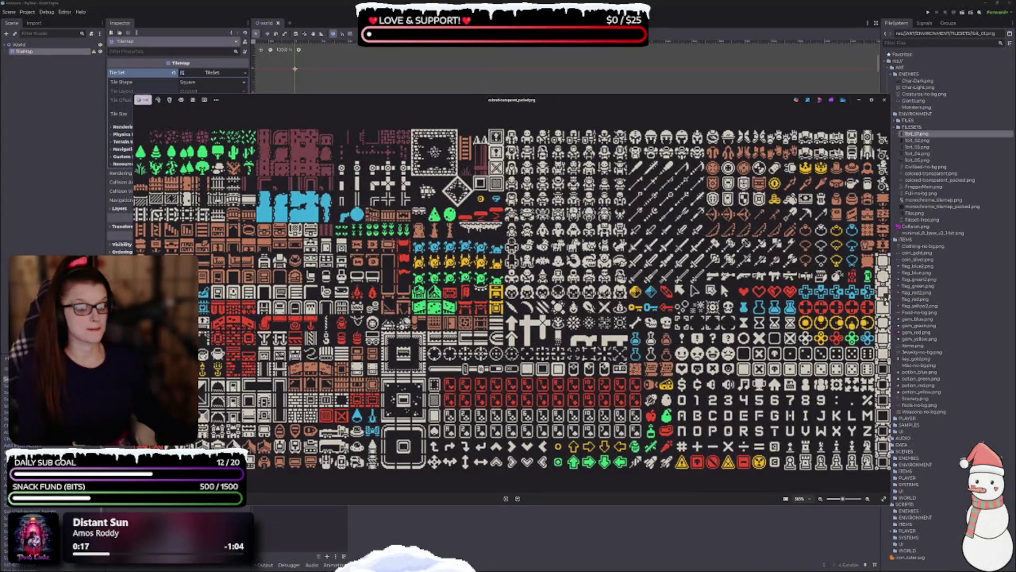
left_click(886, 300)
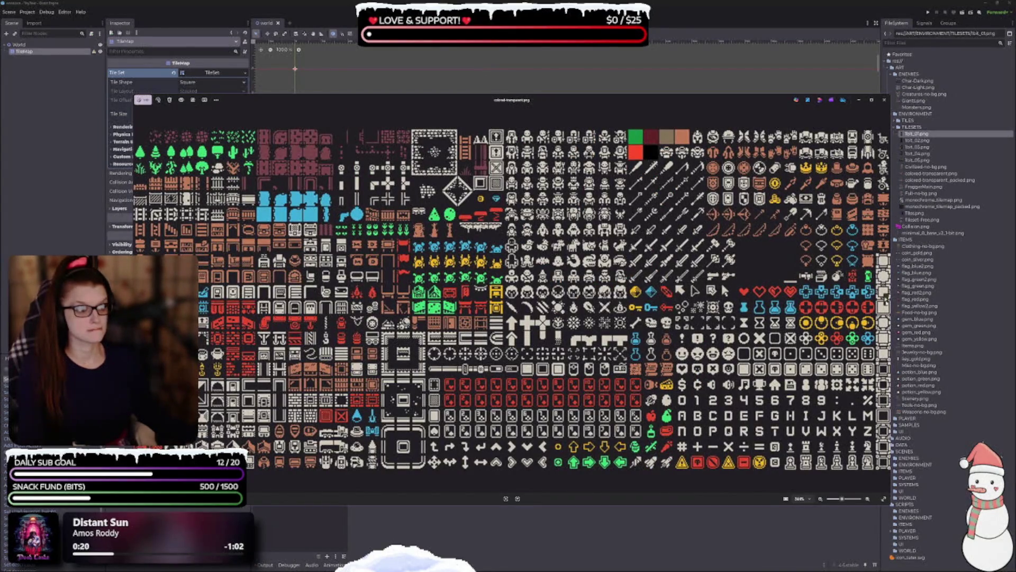
key("Left")
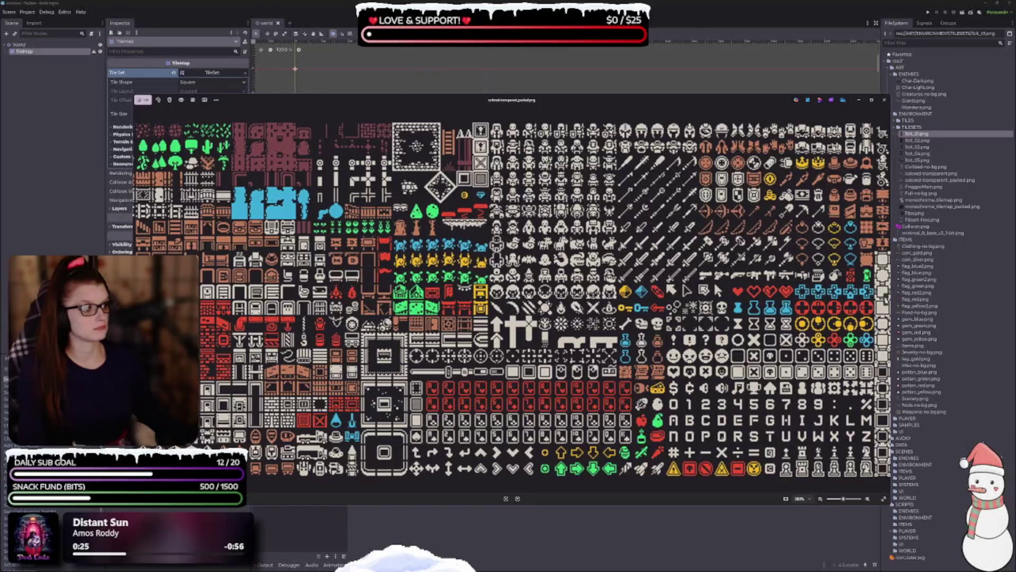
key("Right")
key("Right")
scroll(697, 345, "up", 4)
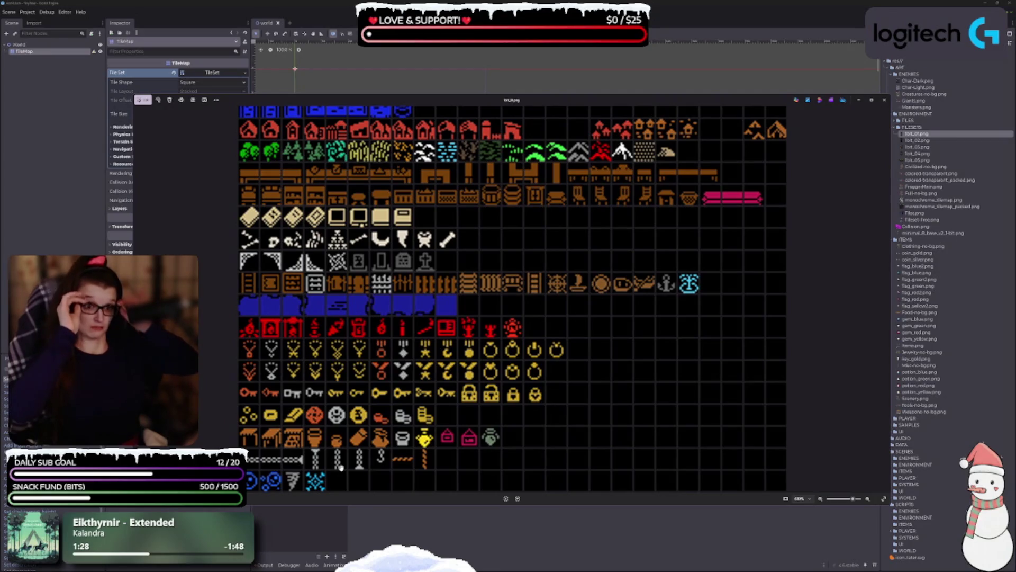
Step: Zoom and pan across the tileset's houses, furniture, weapons, keys and coins rows
scroll(413, 174, "up", 2)
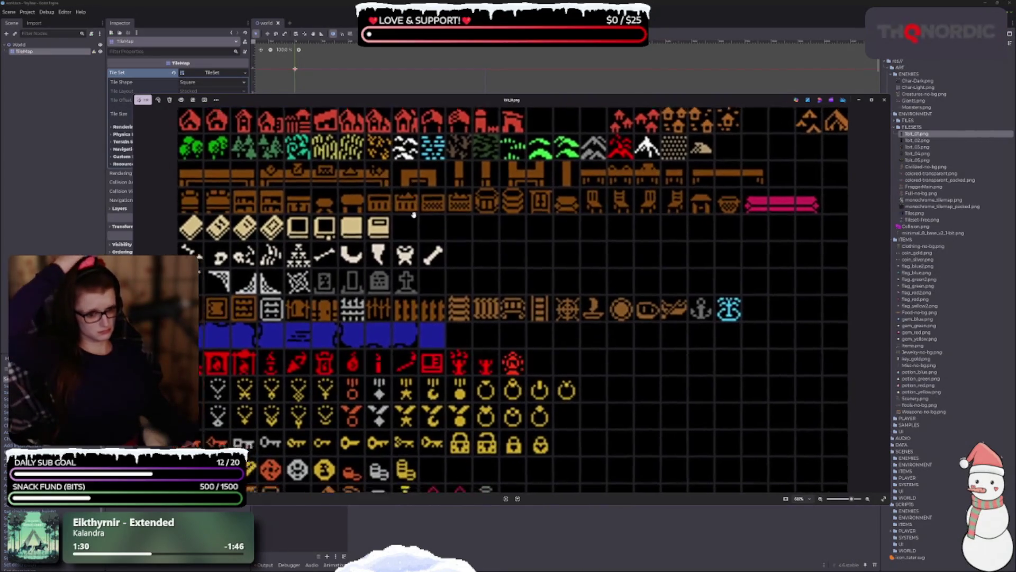
scroll(414, 214, "down", 2)
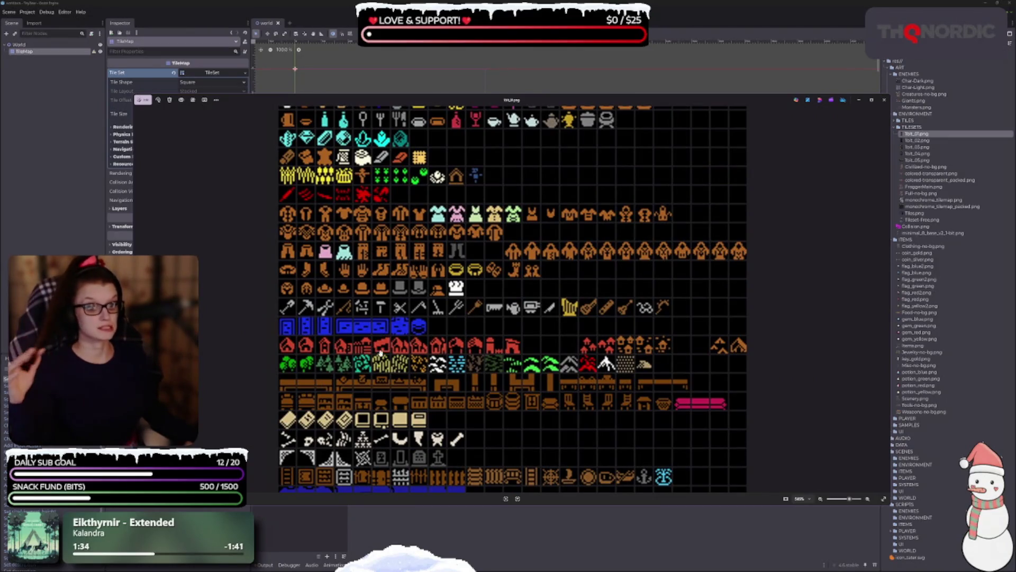
scroll(448, 324, "up", 3)
scroll(448, 393, "up", 3)
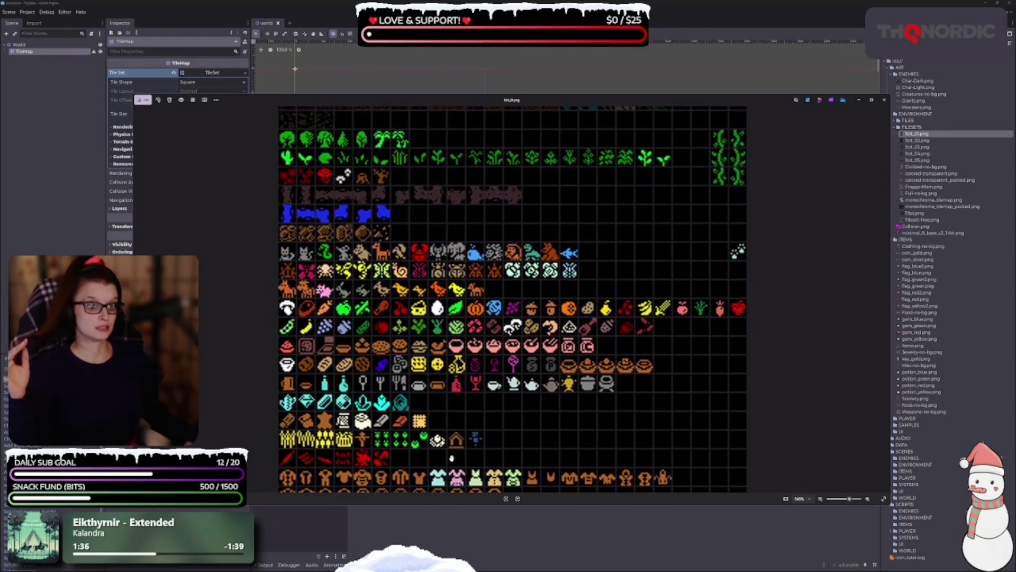
scroll(468, 339, "up", 1)
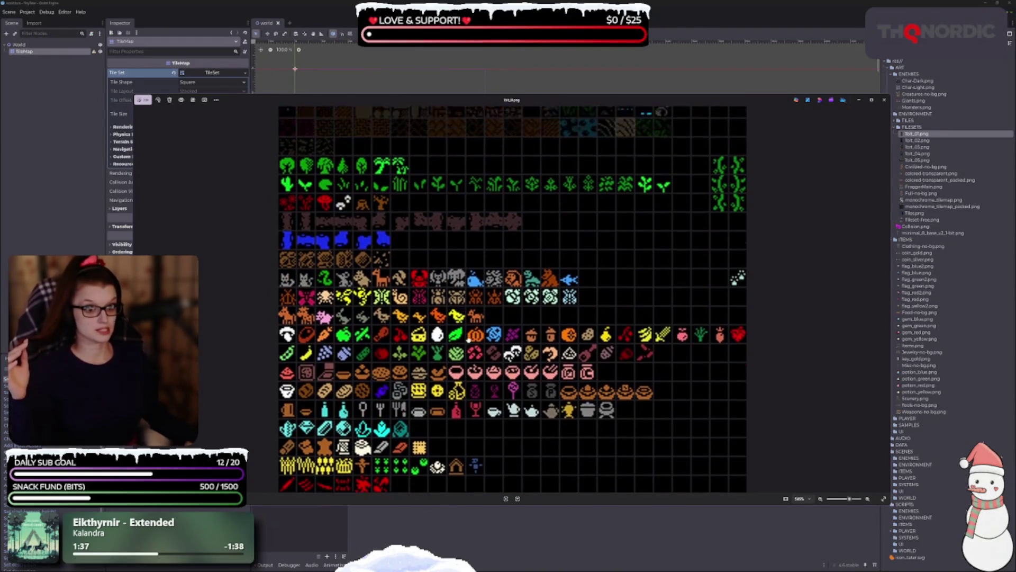
scroll(470, 350, "up", 2)
scroll(406, 327, "up", 1)
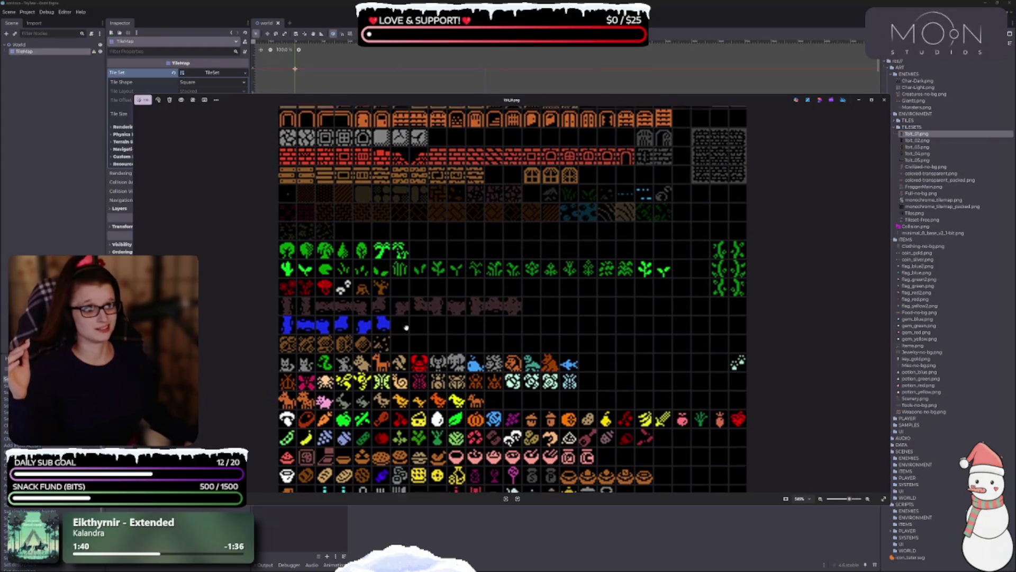
scroll(406, 327, "up", 1)
scroll(319, 292, "up", 3)
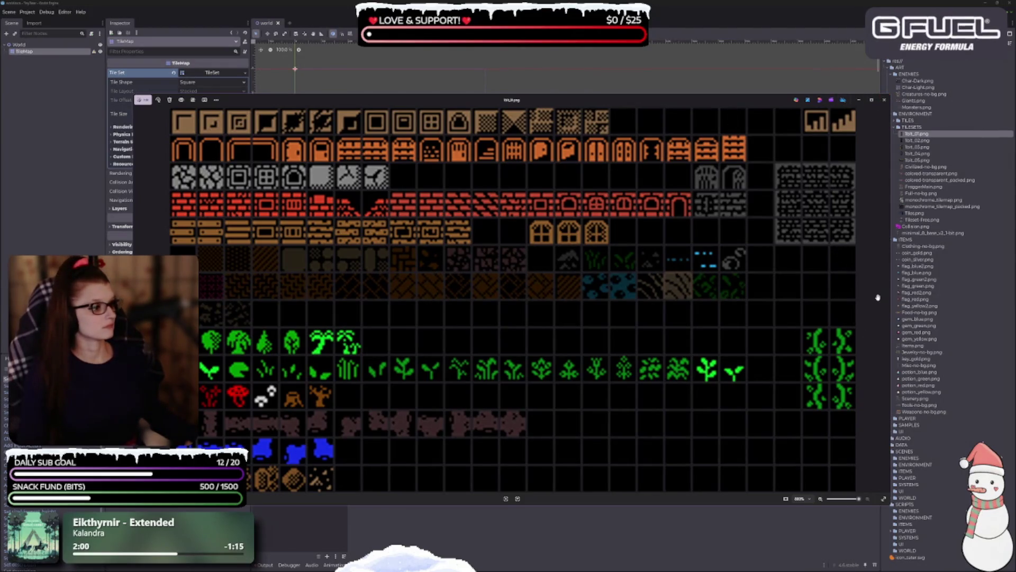
Step: Cycle from Civilized-no-bg.png through the remaining tilesets back to Full-no-bg.png, then close Photos
key("Right")
key("Right")
key("Right")
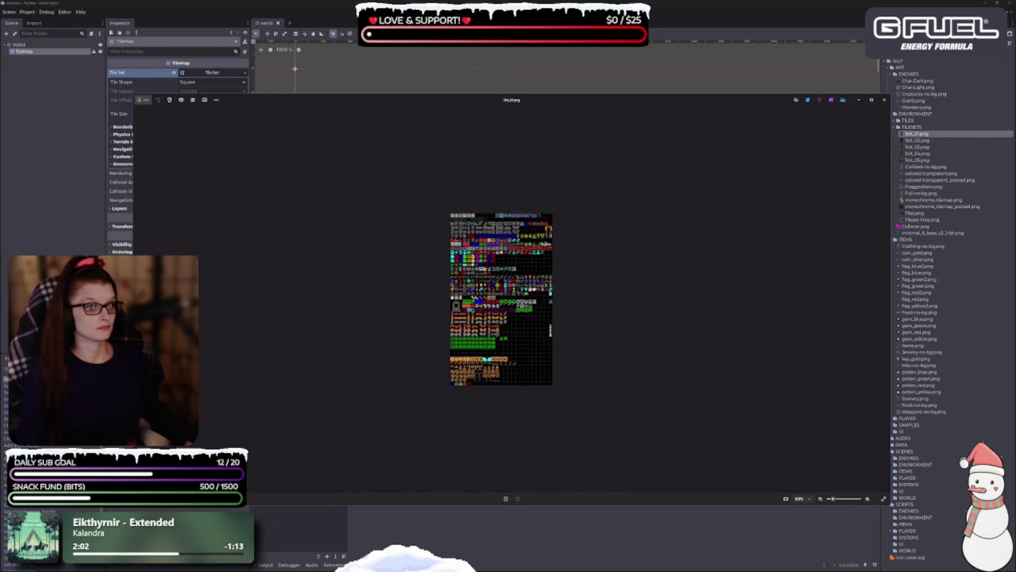
scroll(572, 294, "up", 5)
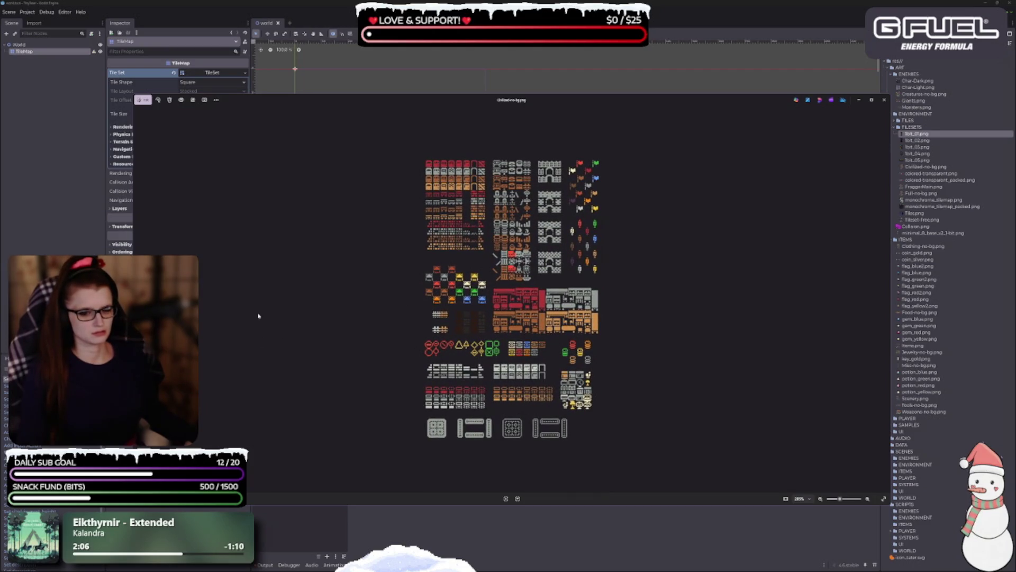
key("Right")
key("Right")
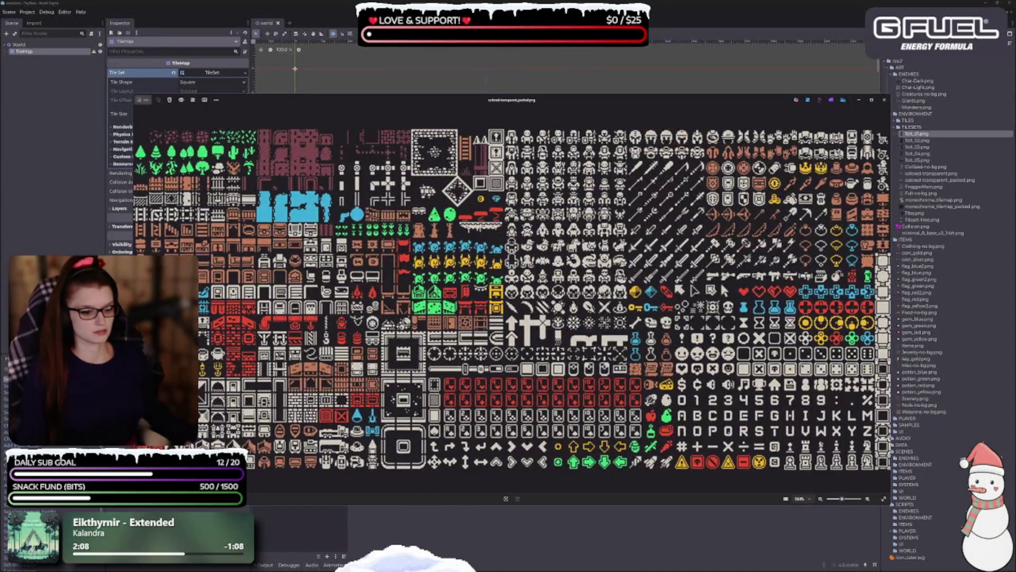
key("Right")
key("Right")
key("Right")
key("Right")
key("Right")
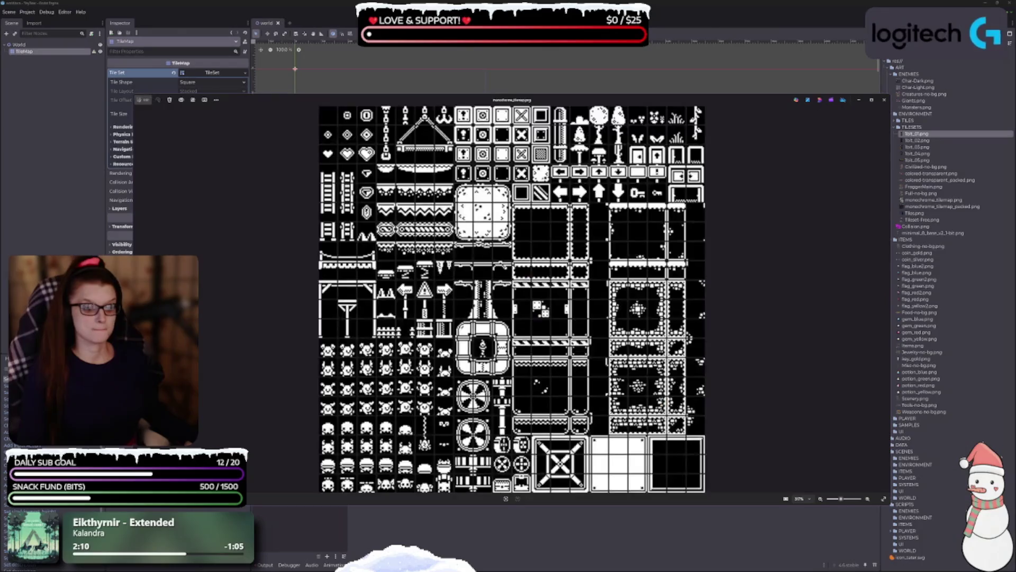
key("Right")
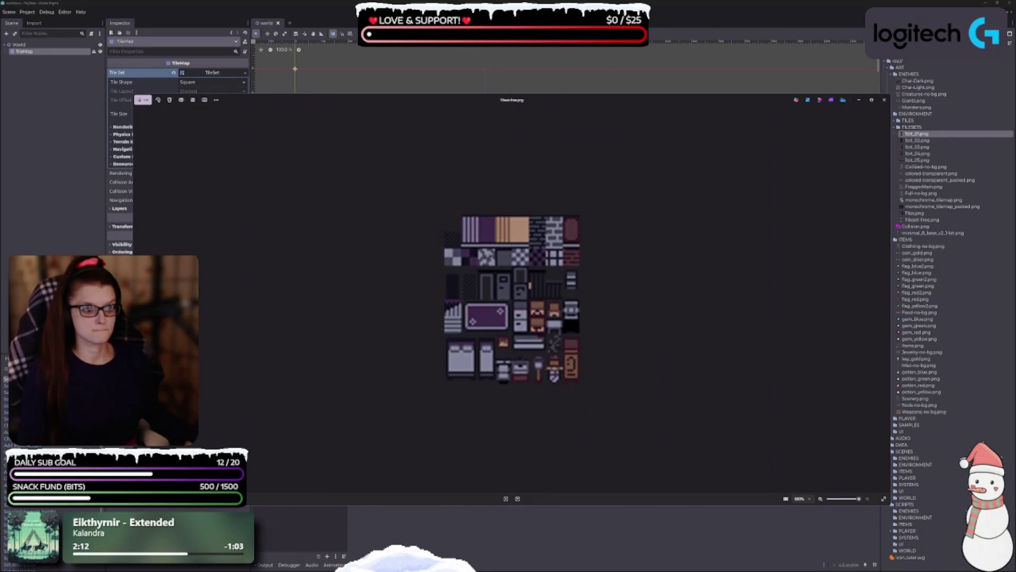
key("Left")
key("Left")
key("Left")
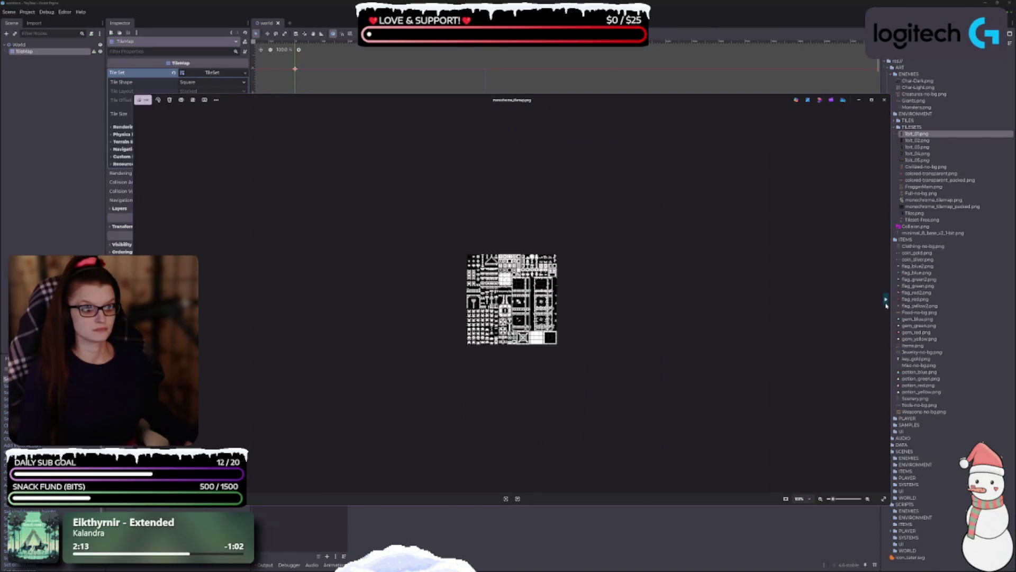
scroll(547, 342, "up", 2)
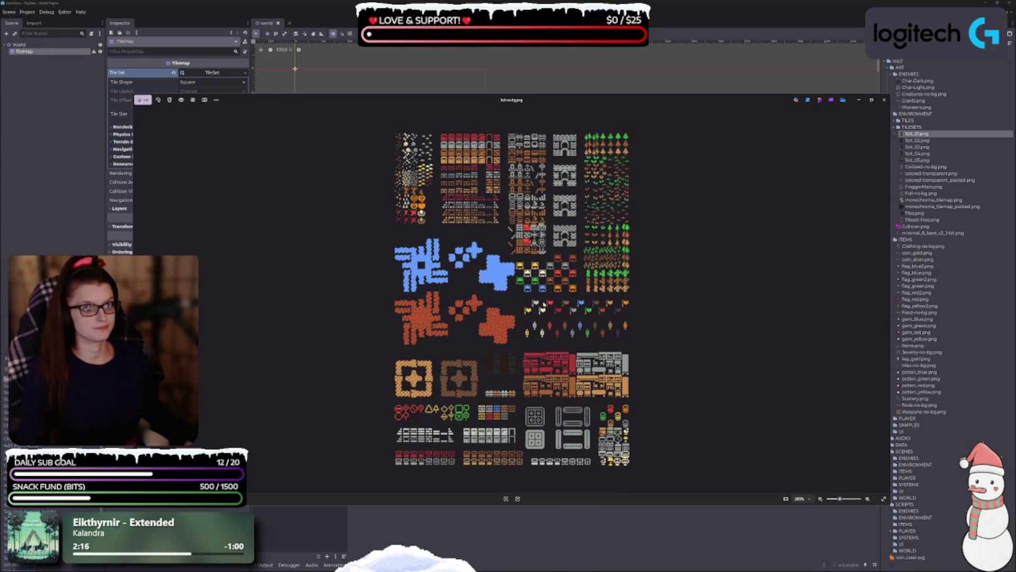
left_click(884, 99)
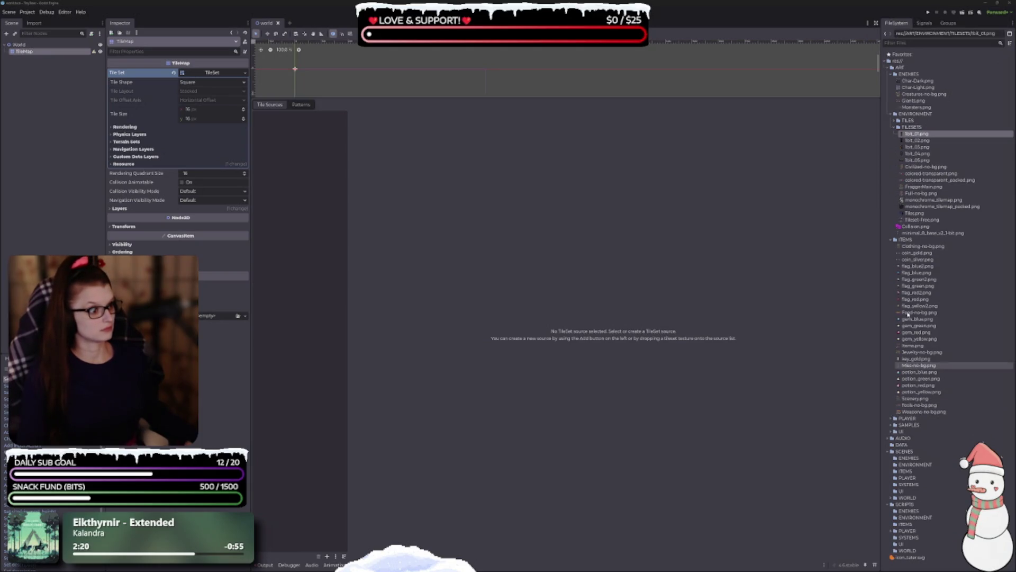
Step: Drag Full-no-bg.png from the FileSystem dock into the TileSet's Tile Sources list
left_click(963, 193)
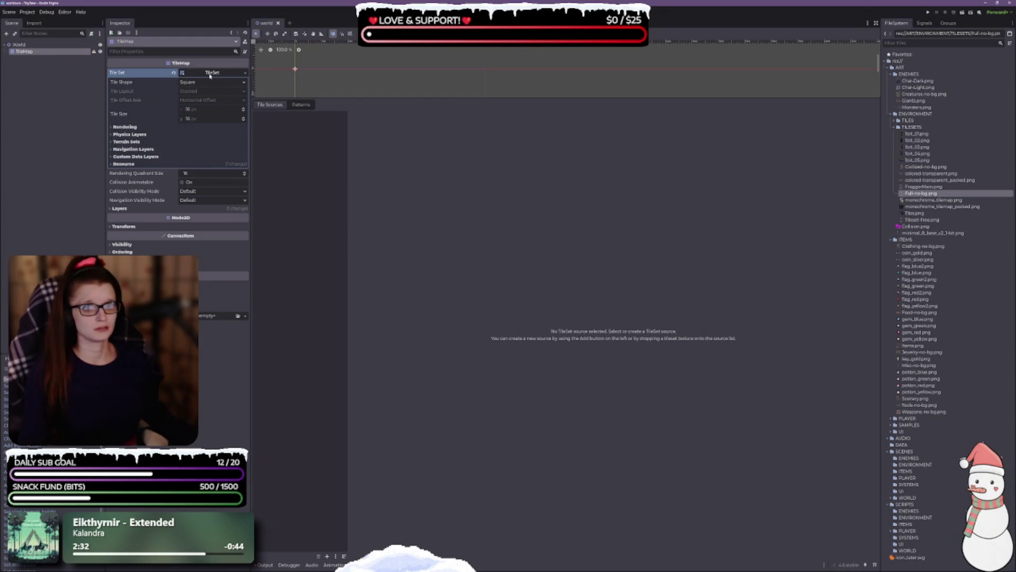
right_click(933, 194)
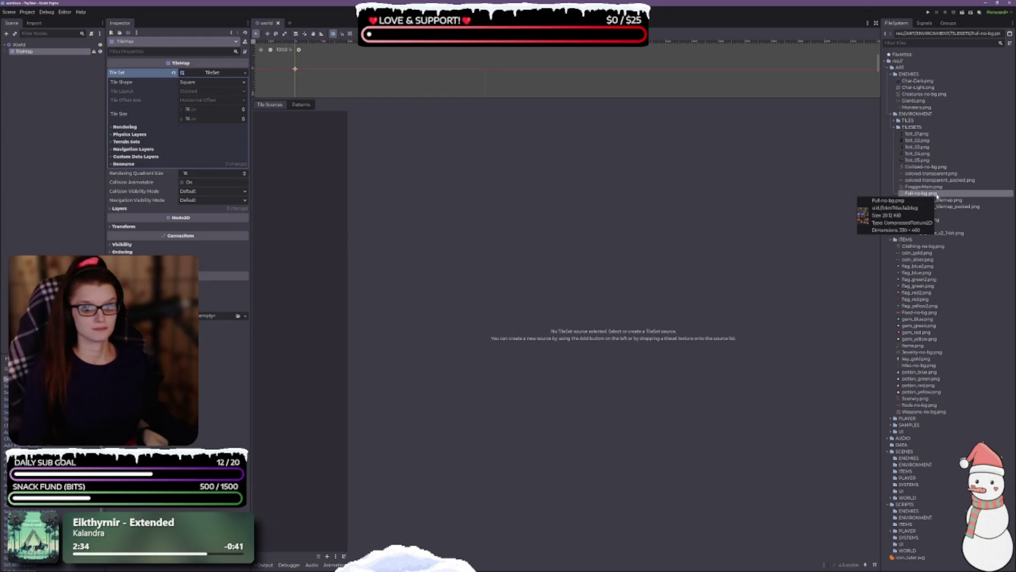
left_click(354, 168)
left_click(114, 164)
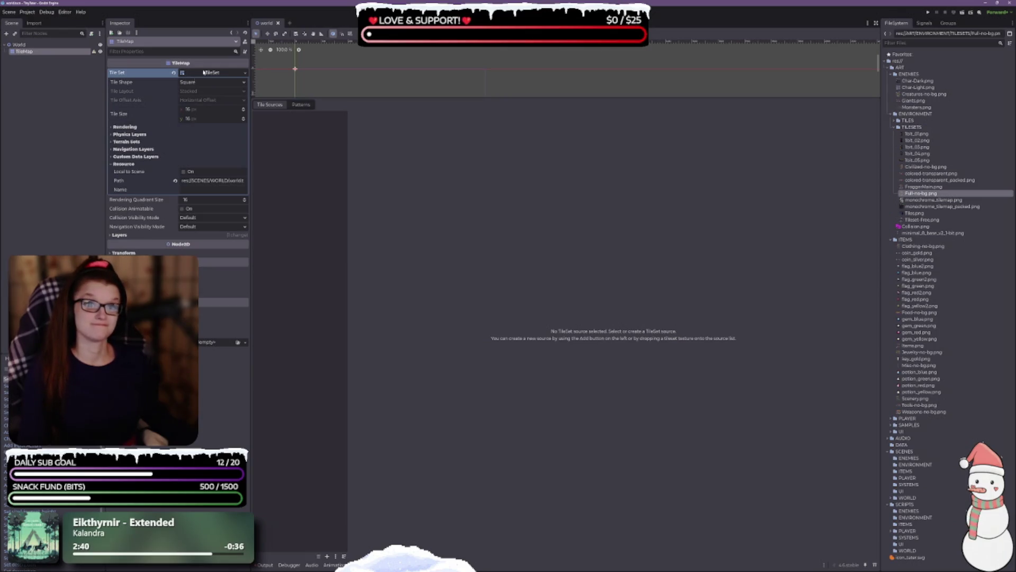
mouse_move(921, 194)
left_mouse_down()
mouse_move(603, 203)
mouse_move(291, 174)
left_mouse_up()
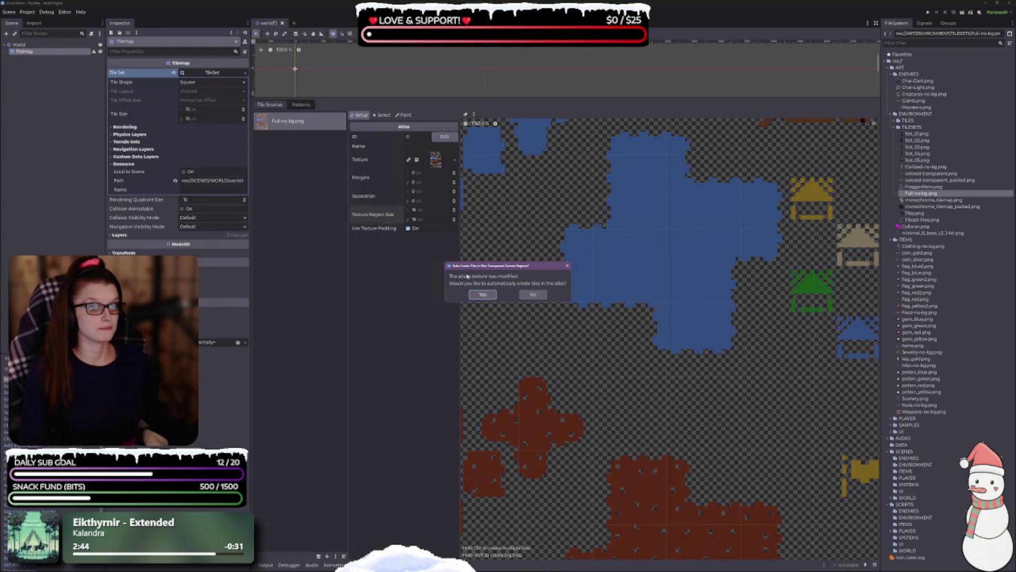
Step: Accept auto-creating 16×16 tiles on the Full-no-bg.png atlas, zoom out, and save the World scene
left_click(483, 295)
scroll(630, 239, "down", 3)
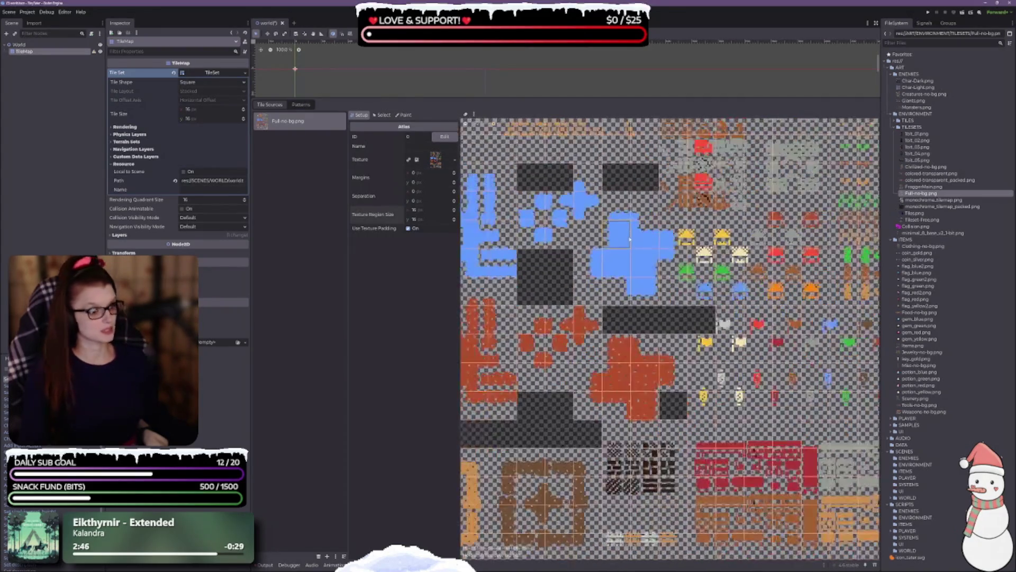
scroll(622, 231, "down", 2)
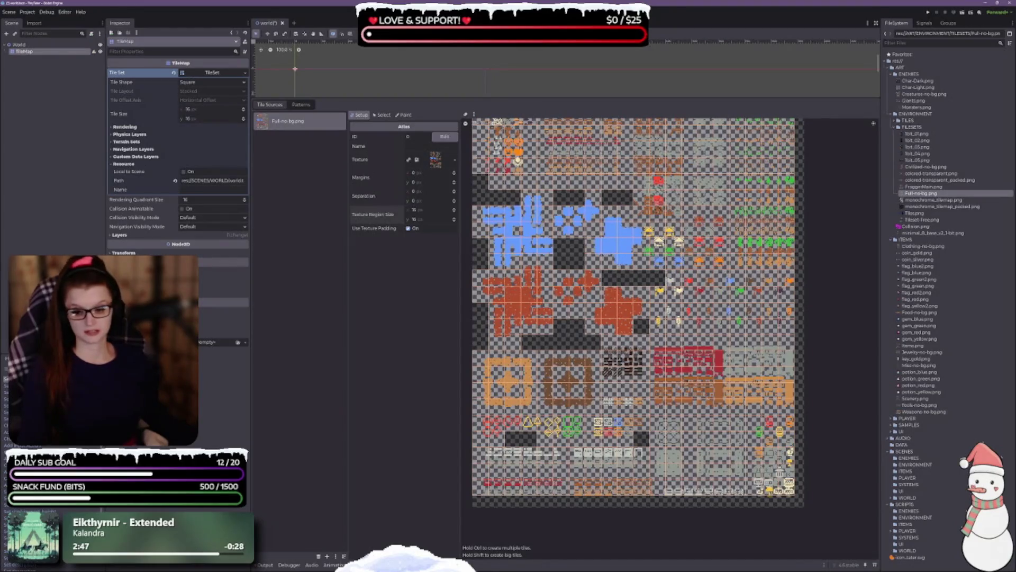
key("ctrl+s")
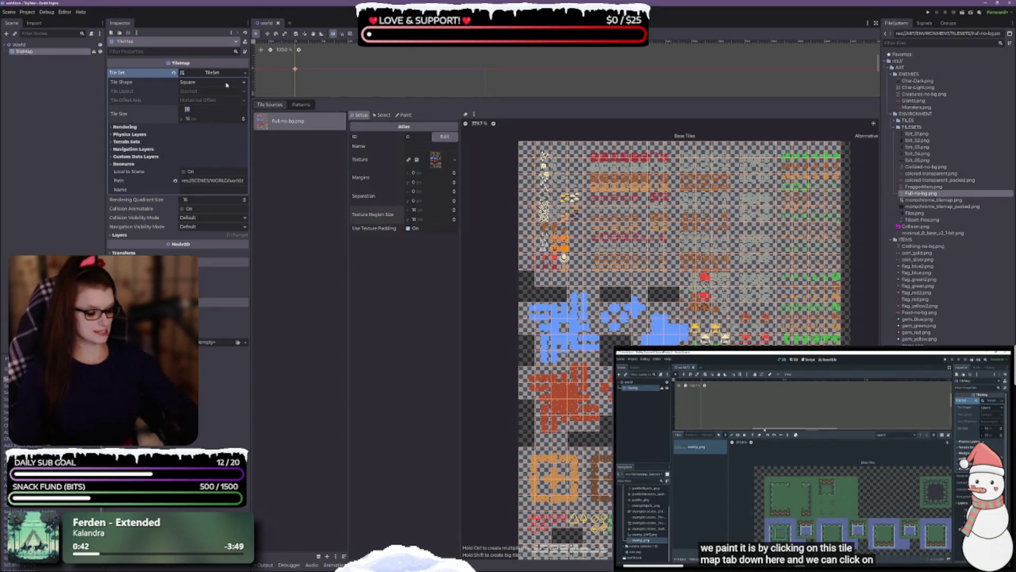
Step: Set the tile size to 8×8 px and save the world scene
type("8")
key("Tab")
type("8")
key("Tab")
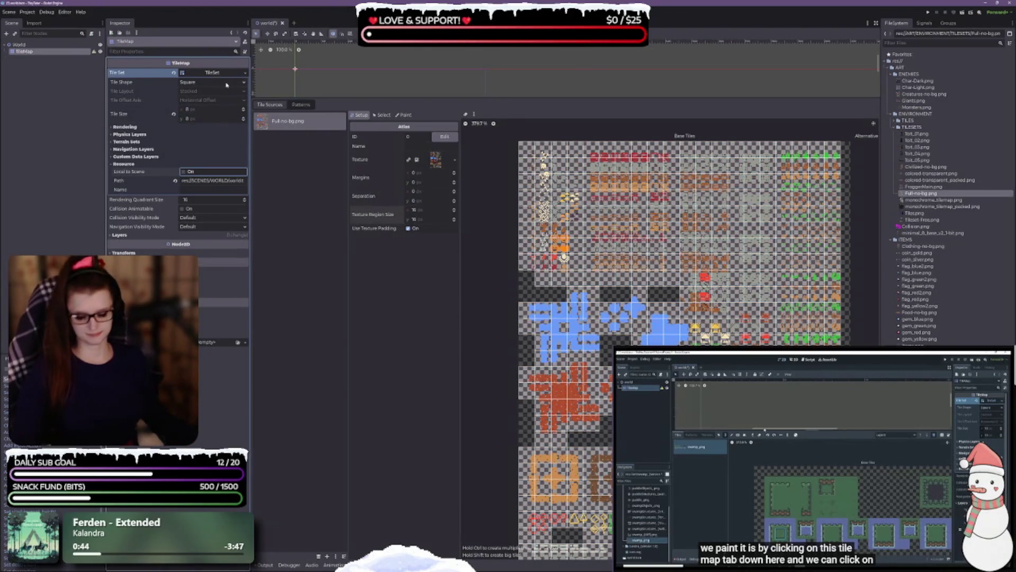
key("ctrl+s")
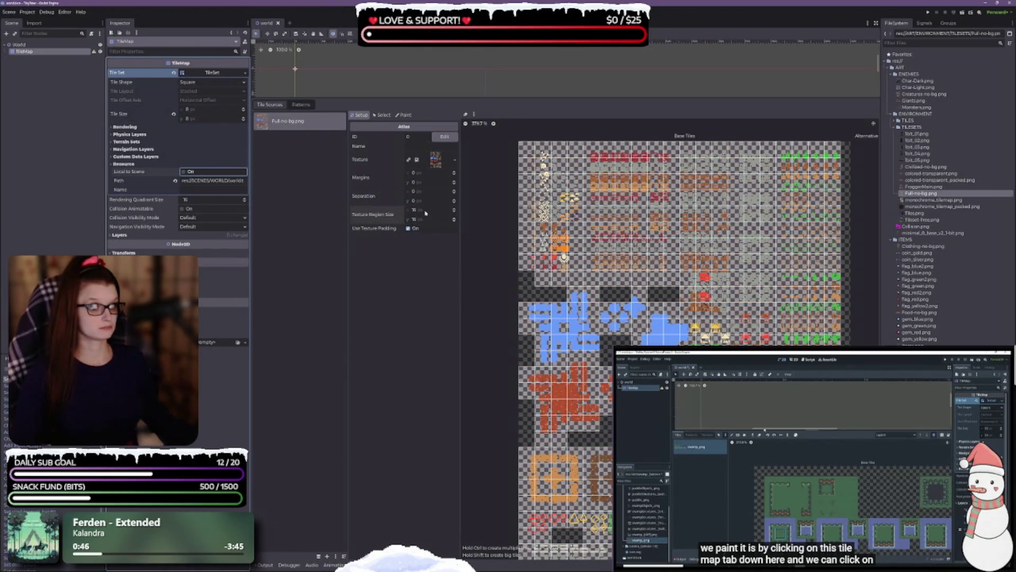
Step: Set the atlas Texture Region Size to 16×16 px and check the regridded sheet
left_click(424, 211)
key("Tab")
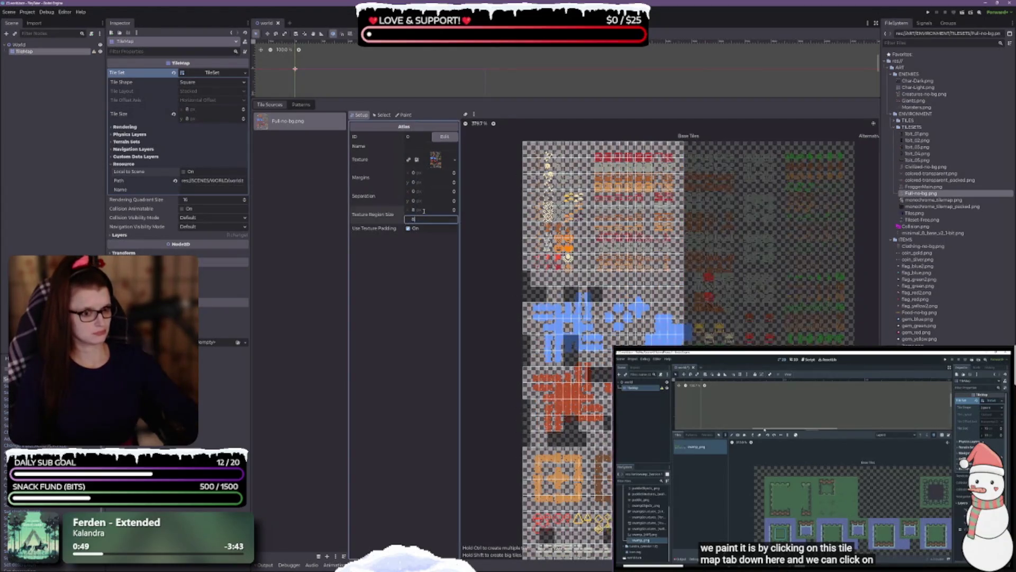
type("8")
key("Tab")
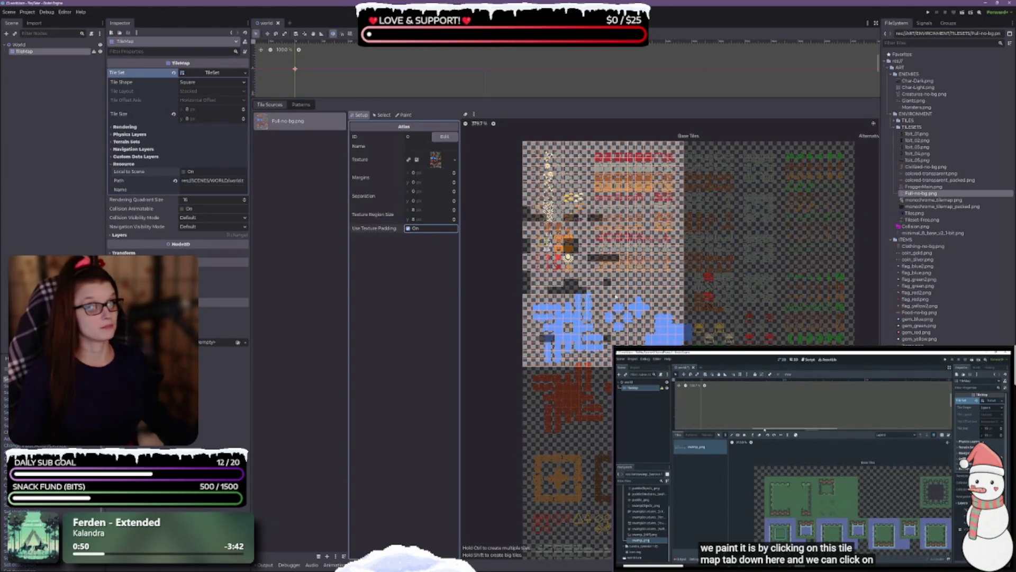
scroll(616, 303, "down", 3)
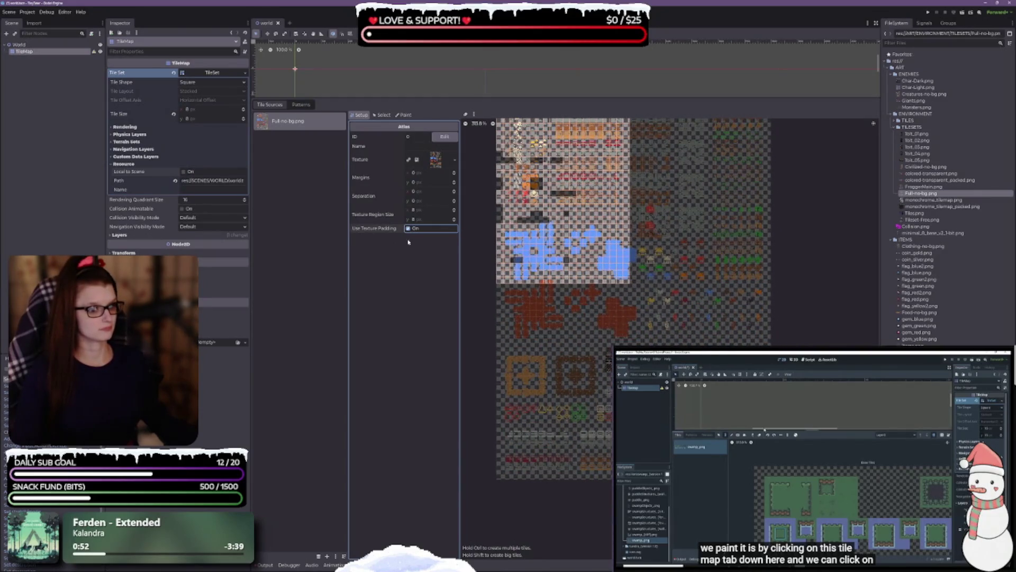
left_click(429, 209)
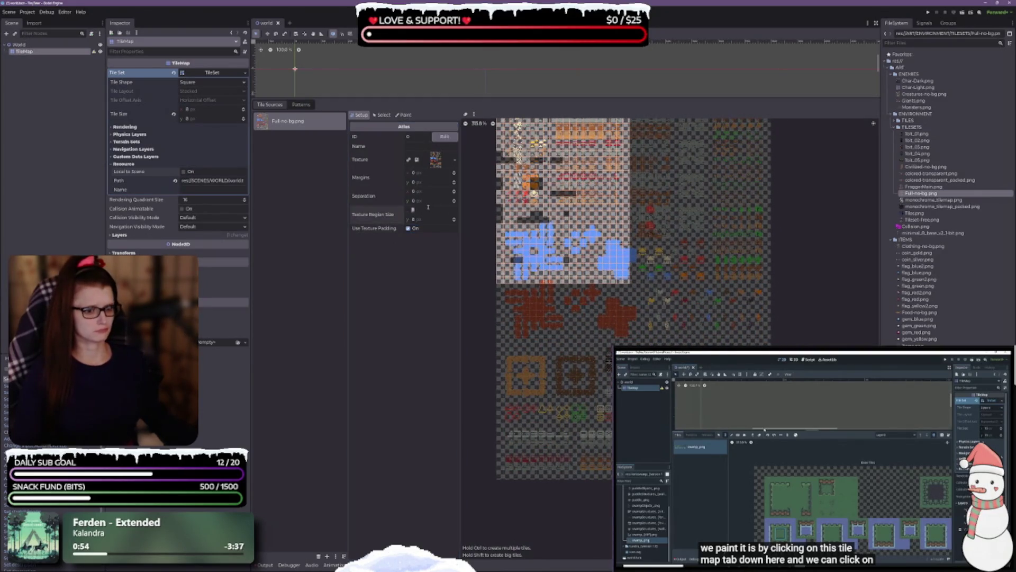
type("16")
key("Tab")
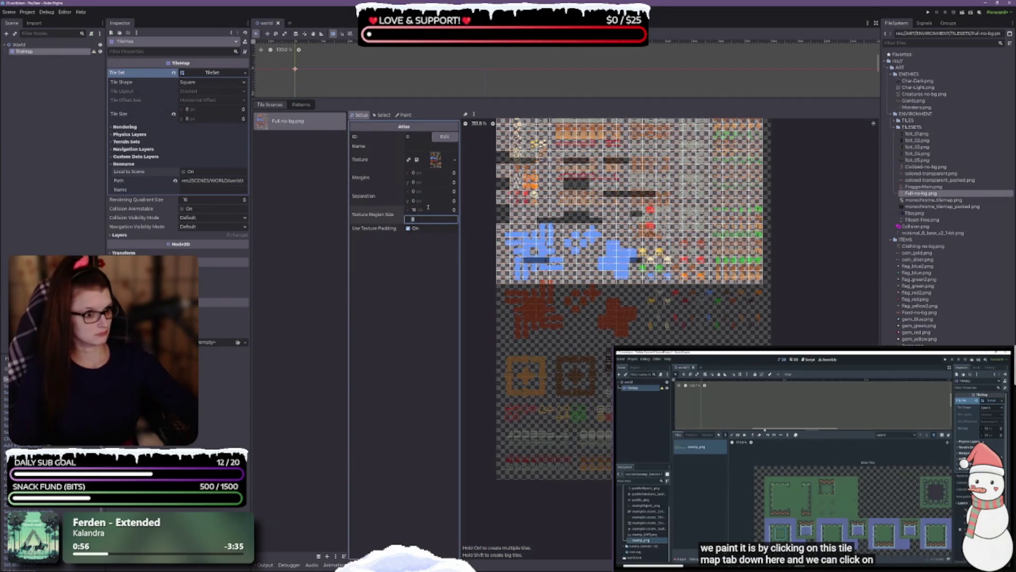
key("Tab")
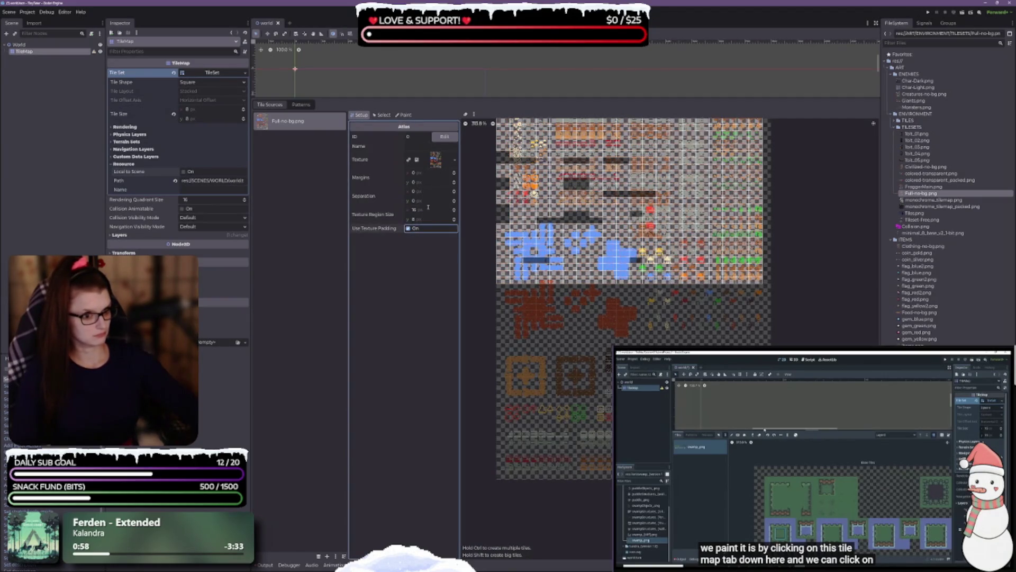
left_click(427, 219)
type("16")
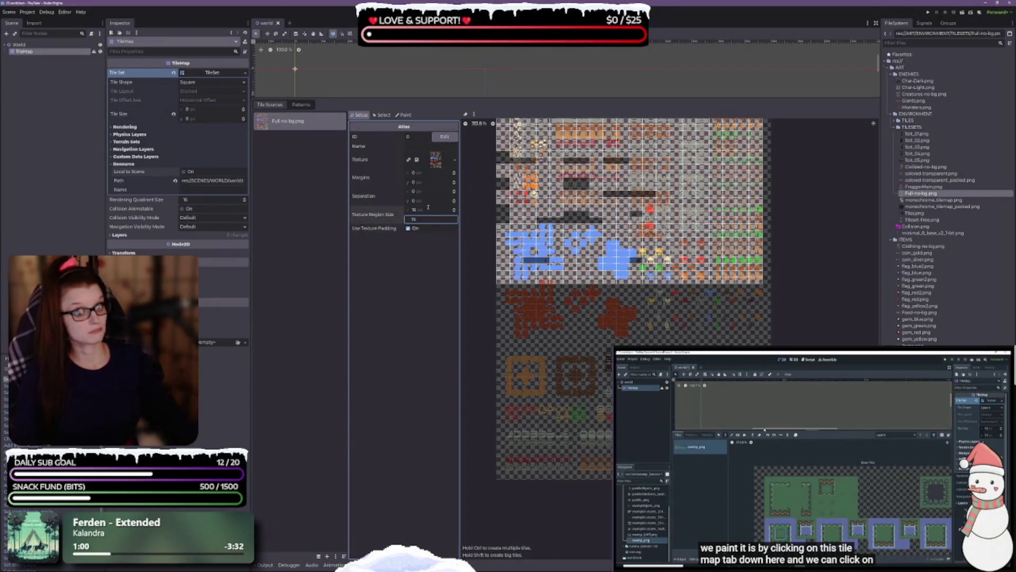
key("Return")
scroll(534, 191, "up", 1)
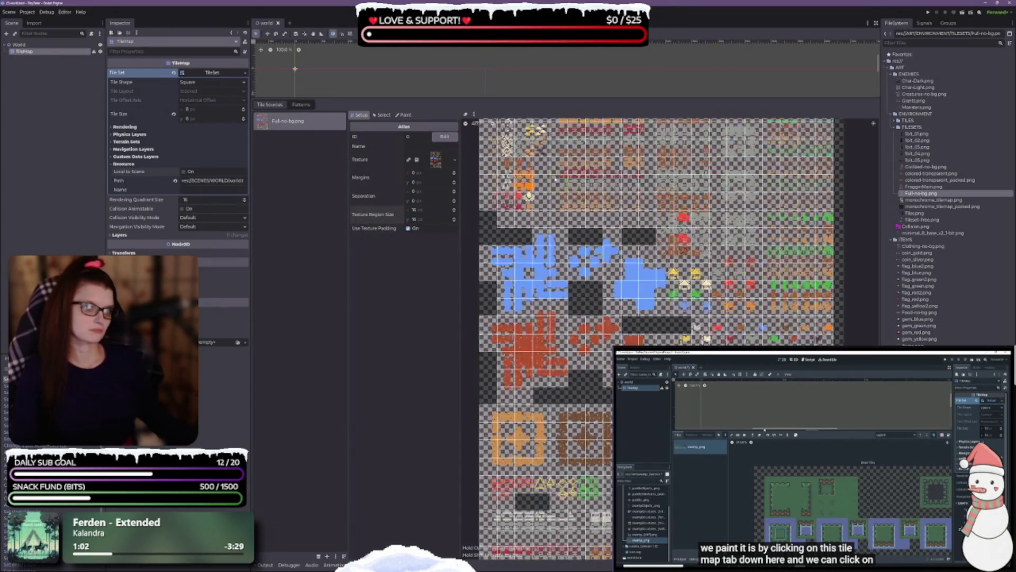
scroll(656, 286, "down", 4)
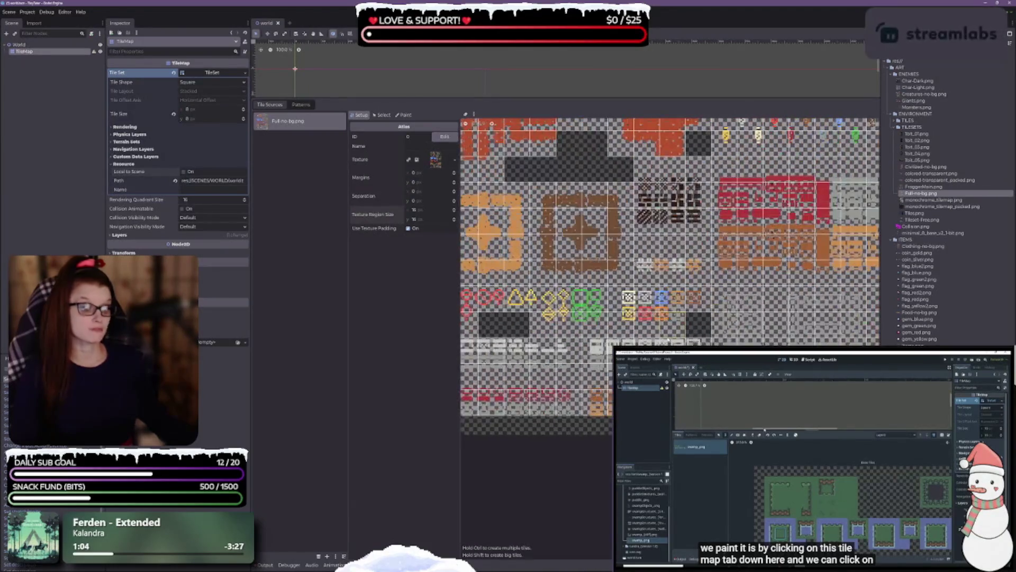
scroll(656, 286, "up", 1)
scroll(669, 286, "down", 1)
scroll(670, 286, "up", 2)
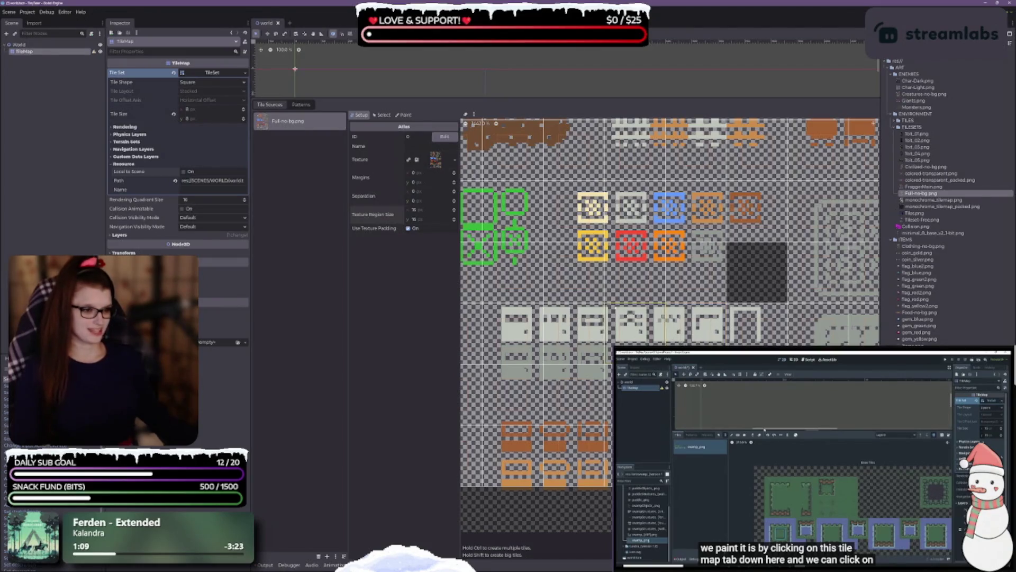
Step: Raise the atlas Margins to 2 px on x and y, then pan to the sheet's left side
left_click(454, 172)
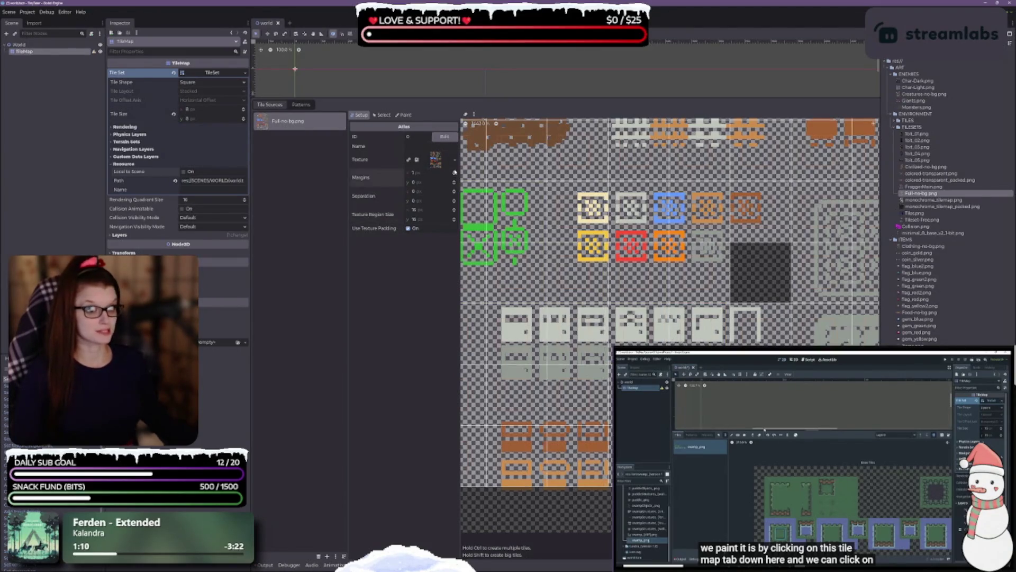
left_click(454, 181)
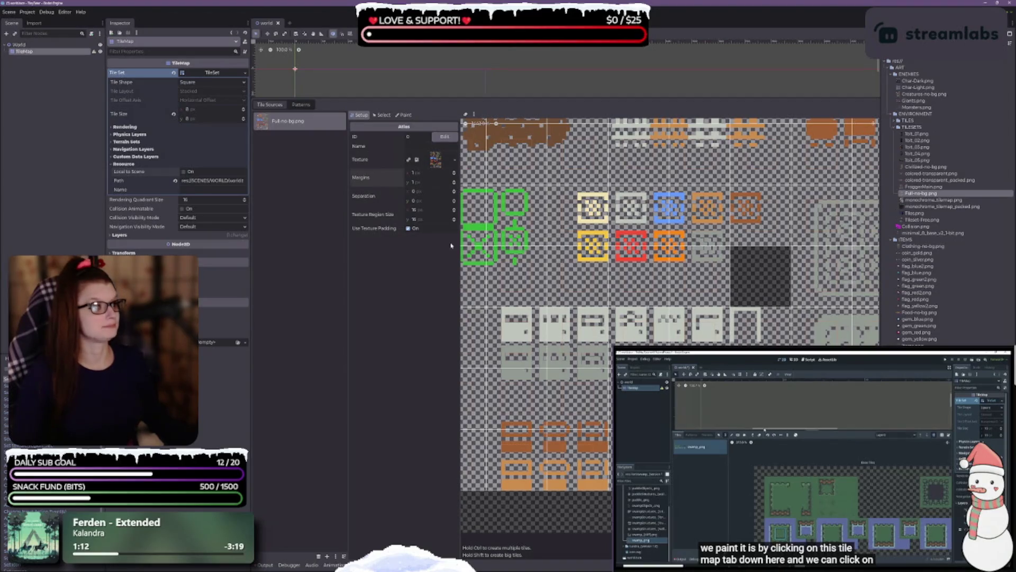
scroll(667, 239, "up", 2)
scroll(667, 238, "up", 2)
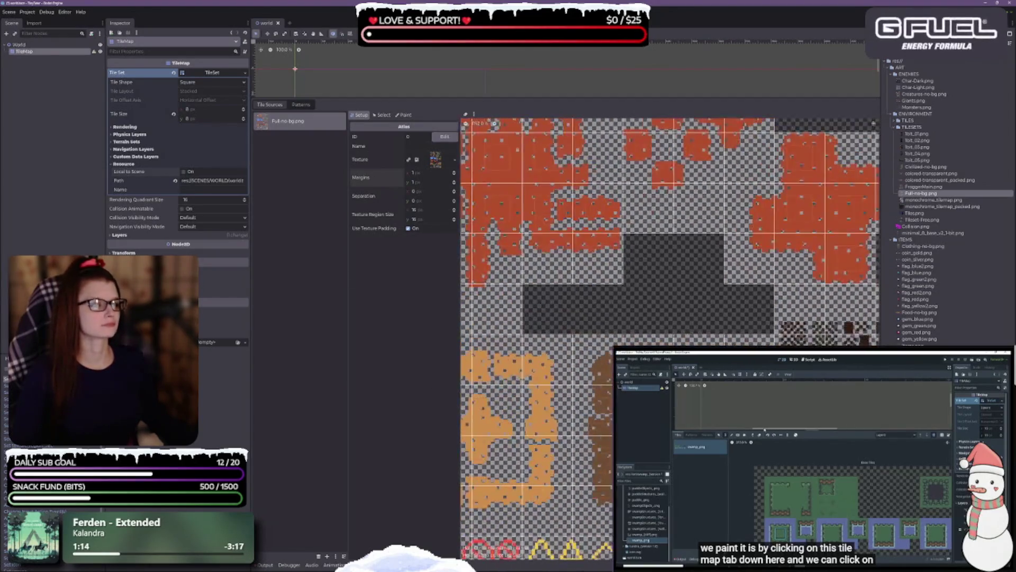
scroll(667, 238, "down", 2)
scroll(622, 323, "up", 5)
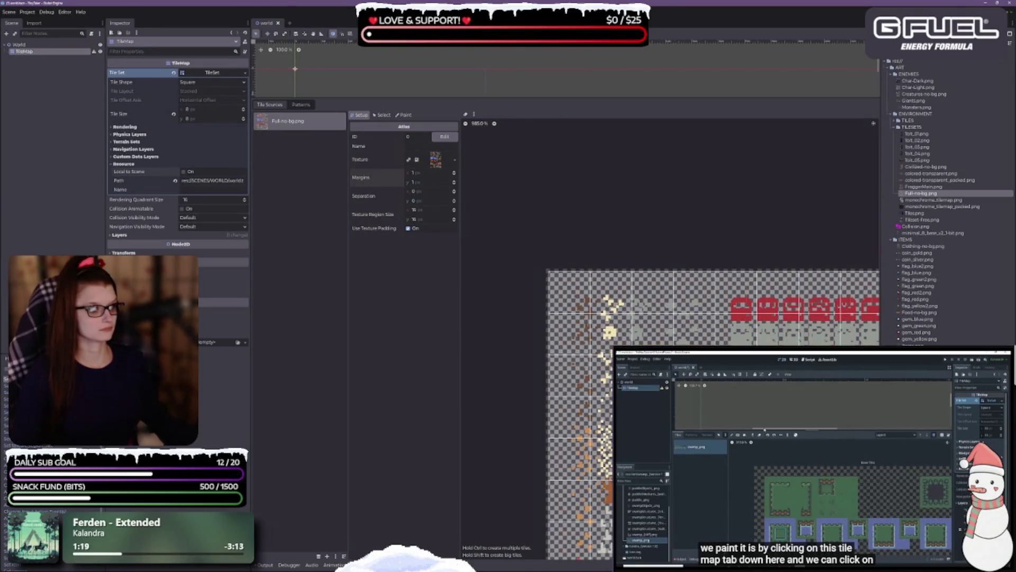
scroll(667, 371, "down", 3)
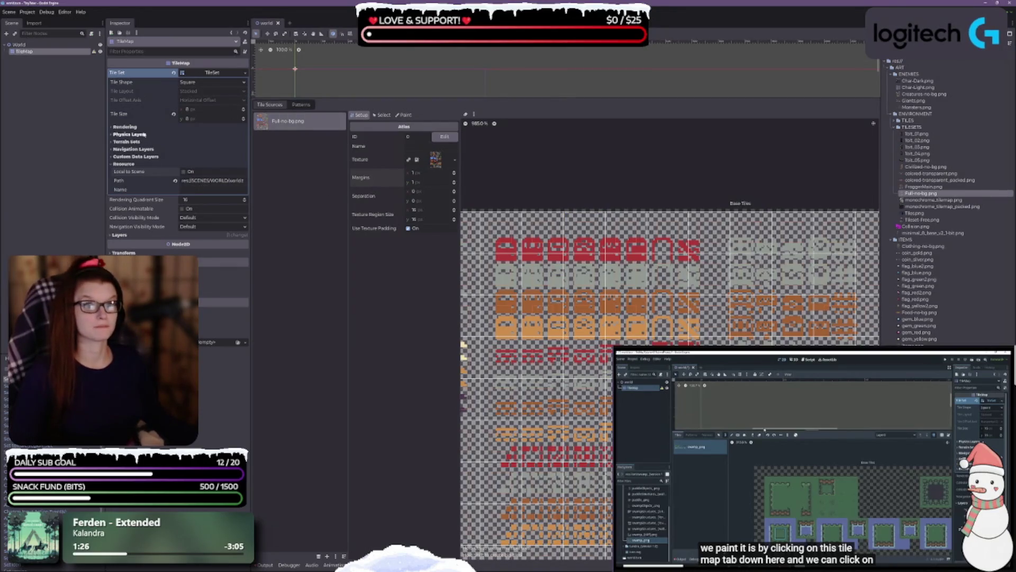
left_click(454, 172)
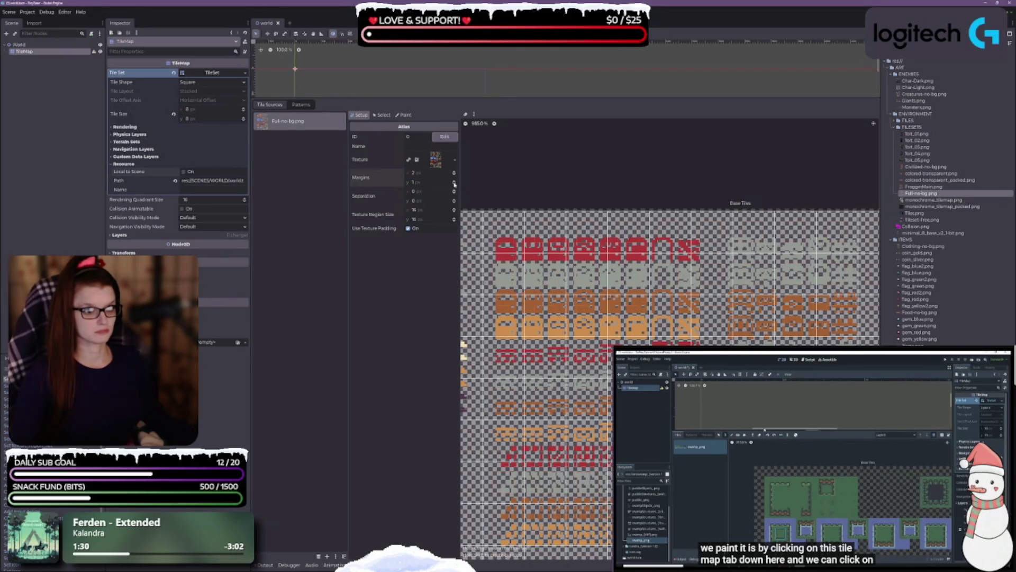
left_click(454, 184)
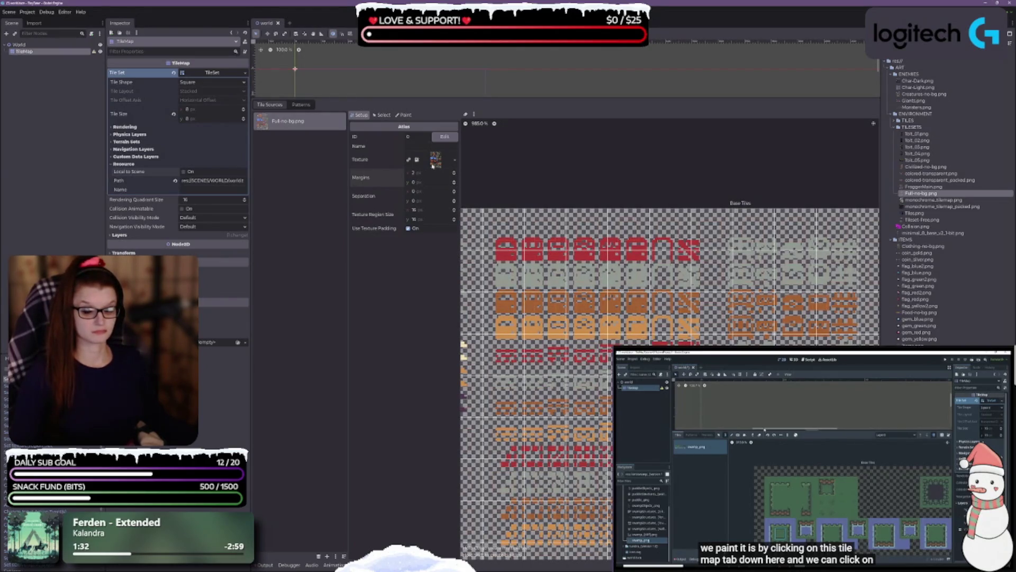
left_click(454, 181)
left_click(453, 181)
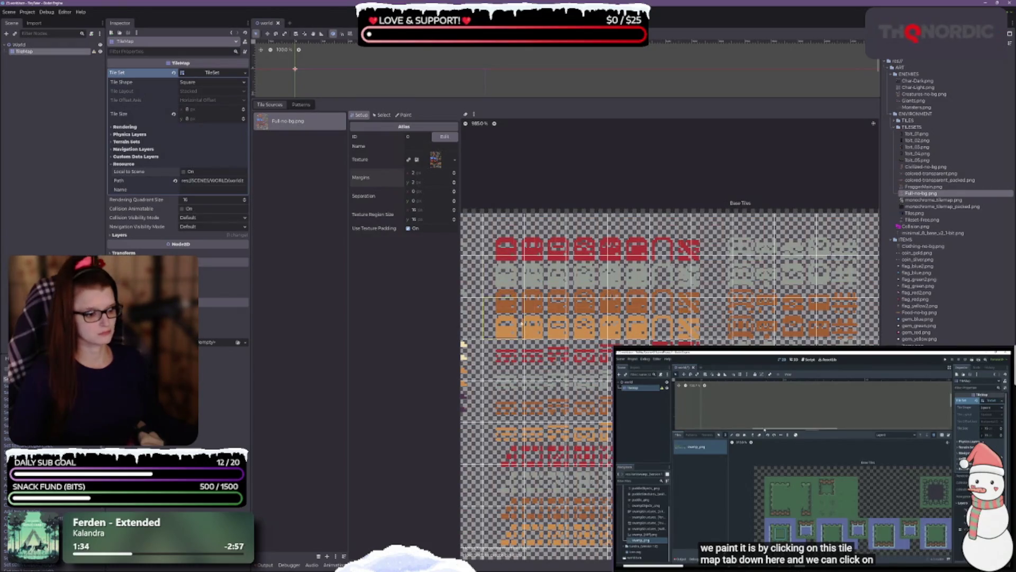
mouse_move(516, 322)
left_mouse_down()
mouse_move(791, 244)
mouse_move(841, 244)
left_mouse_up()
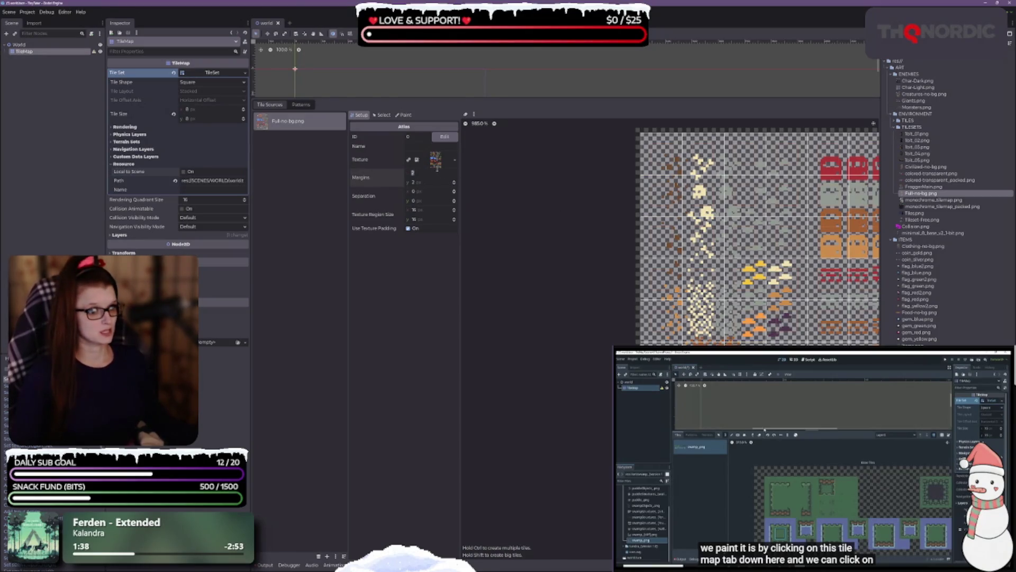
Step: Reset the vertical margin to 0 and set Separation x and y to 1 px
double_click(413, 182)
type("0")
left_click(413, 191)
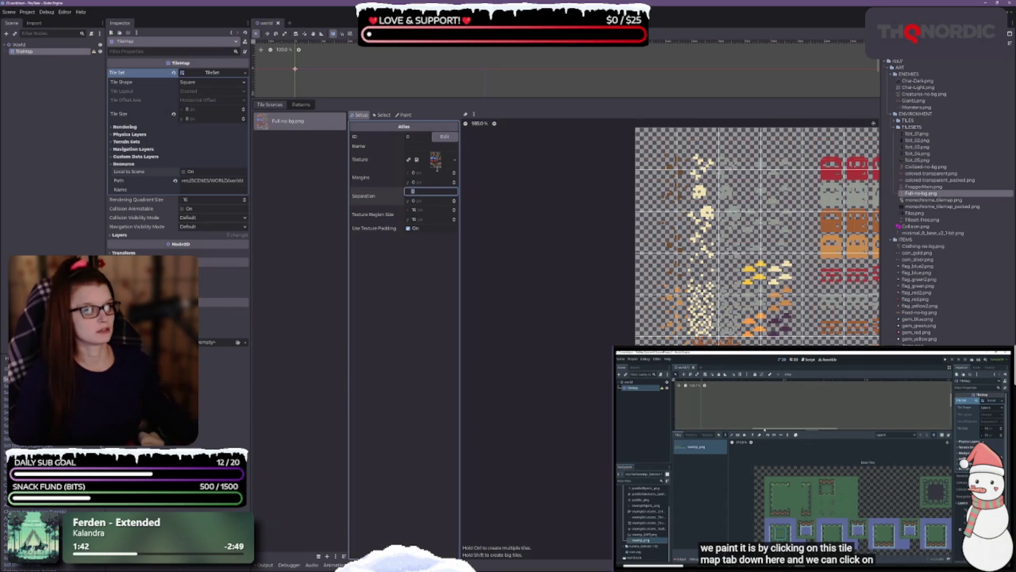
scroll(623, 122, "up", 5)
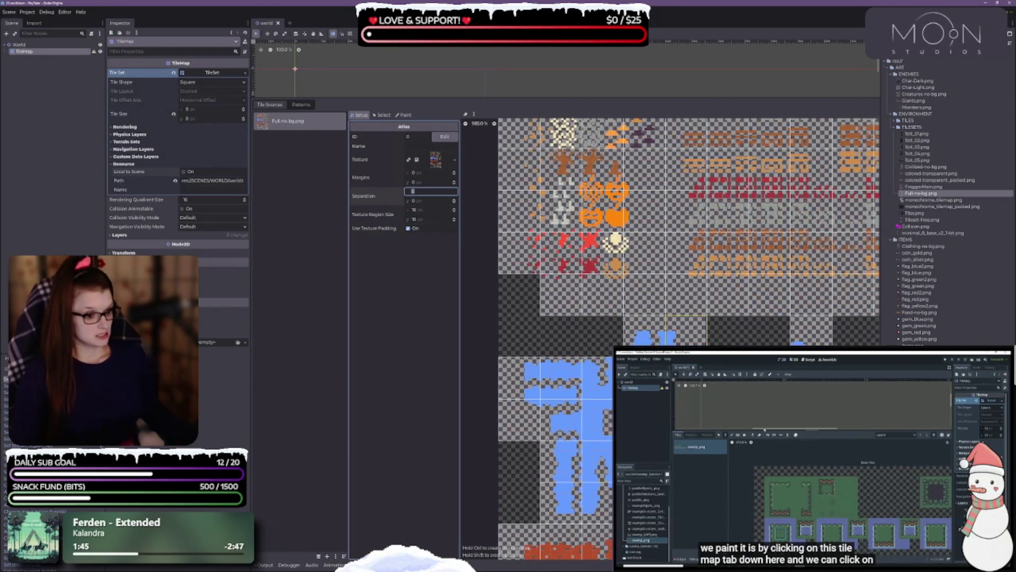
scroll(684, 231, "down", 10)
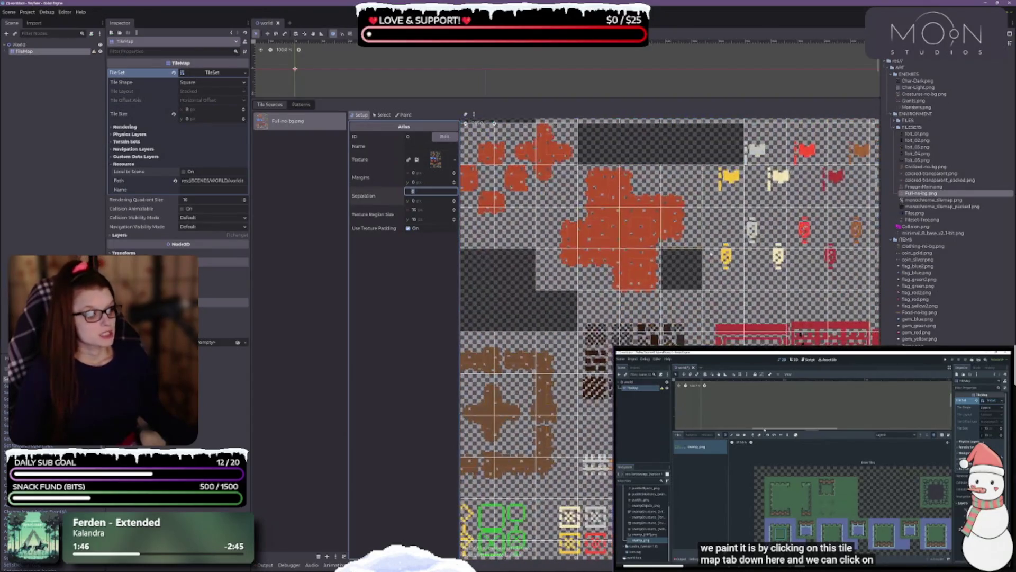
scroll(685, 231, "down", 3)
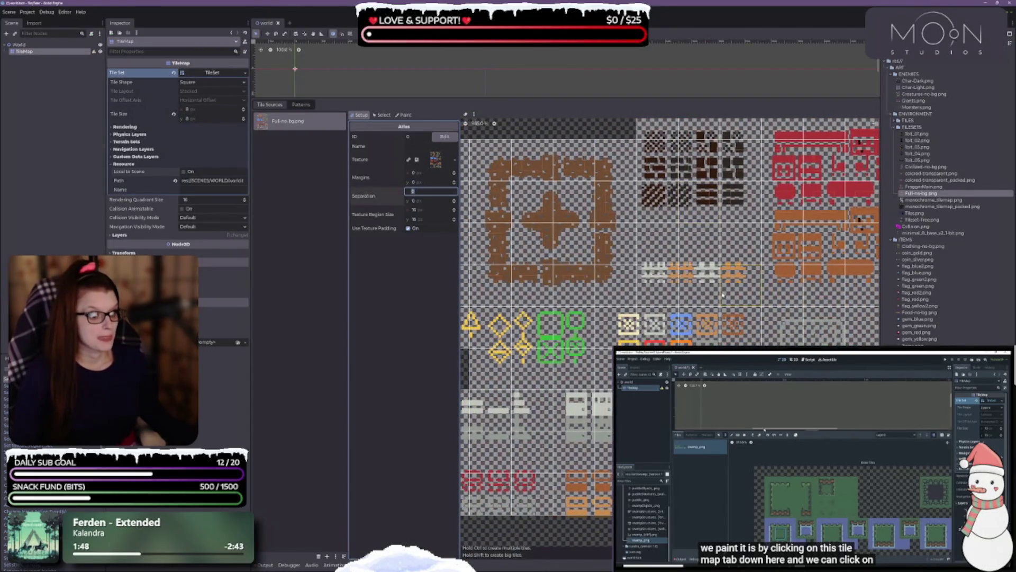
scroll(723, 295, "up", 1)
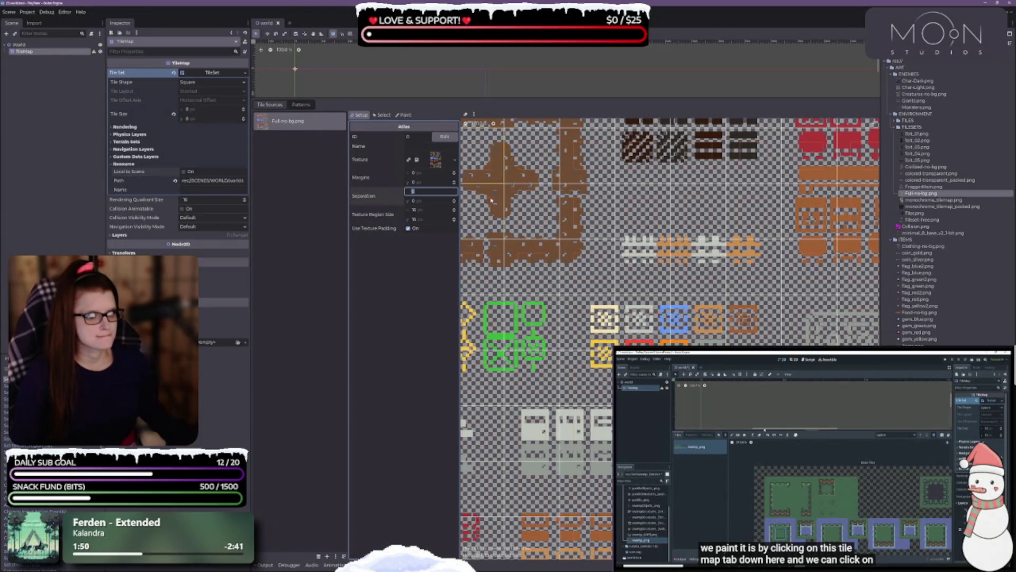
type("1")
key("Tab")
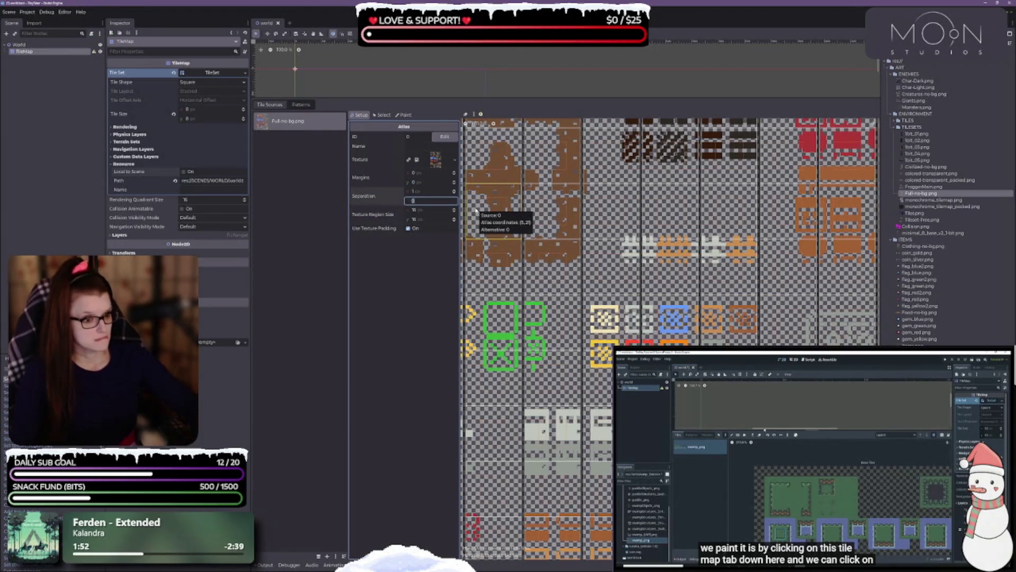
type("1")
key("Tab")
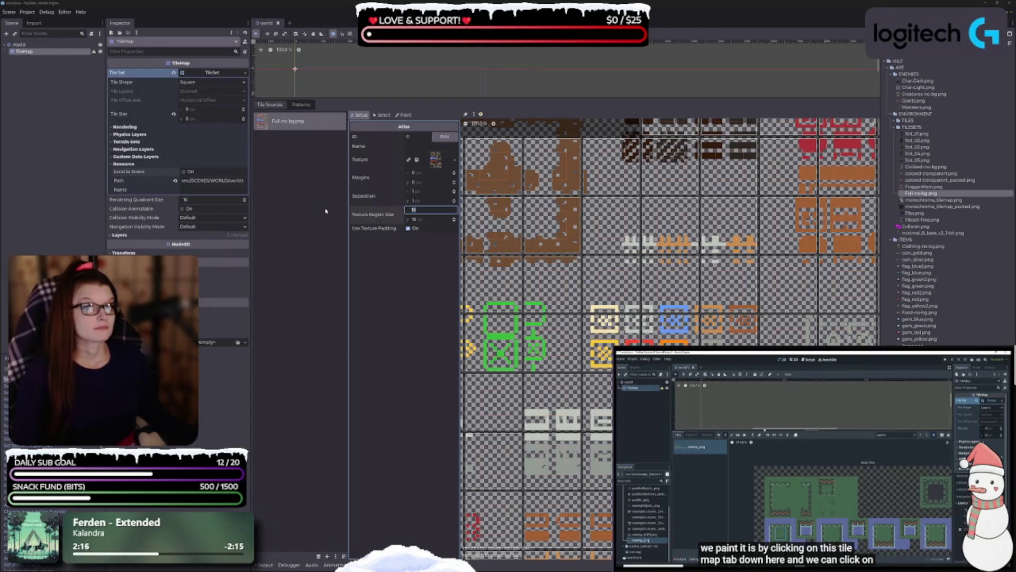
left_click_drag(348, 309, 317, 307)
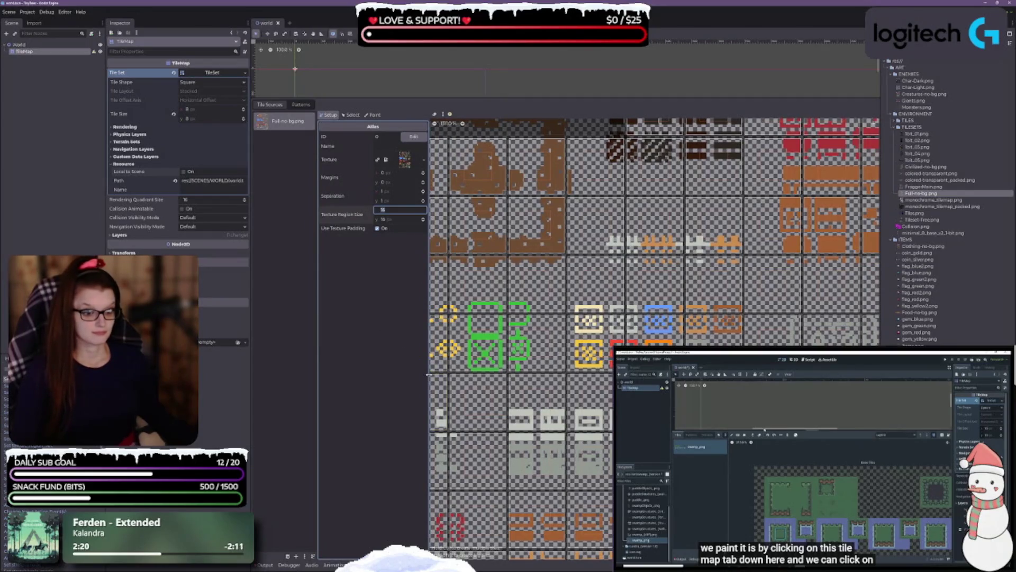
mouse_move(428, 374)
left_mouse_down()
mouse_move(405, 376)
mouse_move(481, 378)
mouse_move(471, 381)
left_mouse_up()
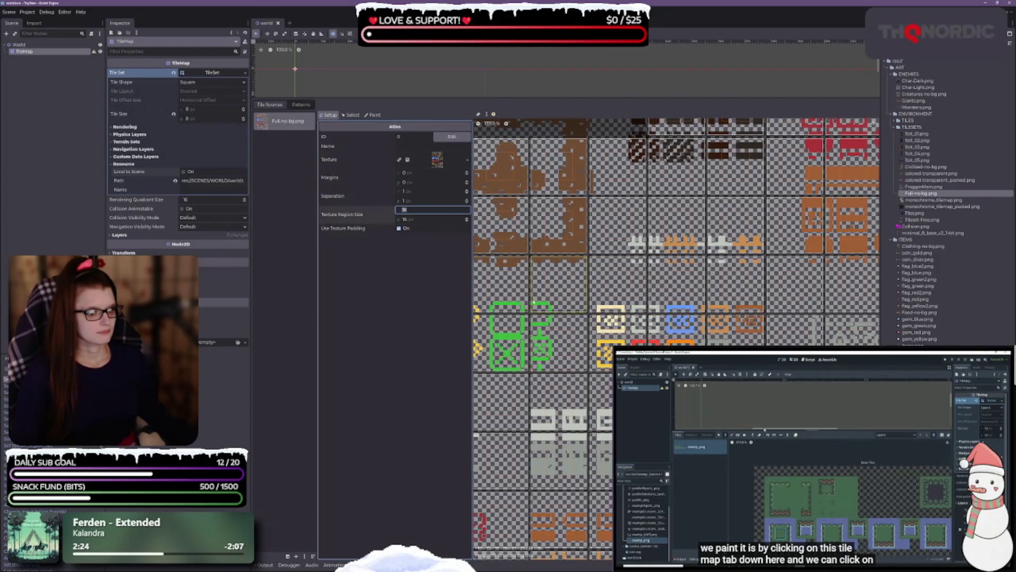
left_click_drag(472, 298, 422, 317)
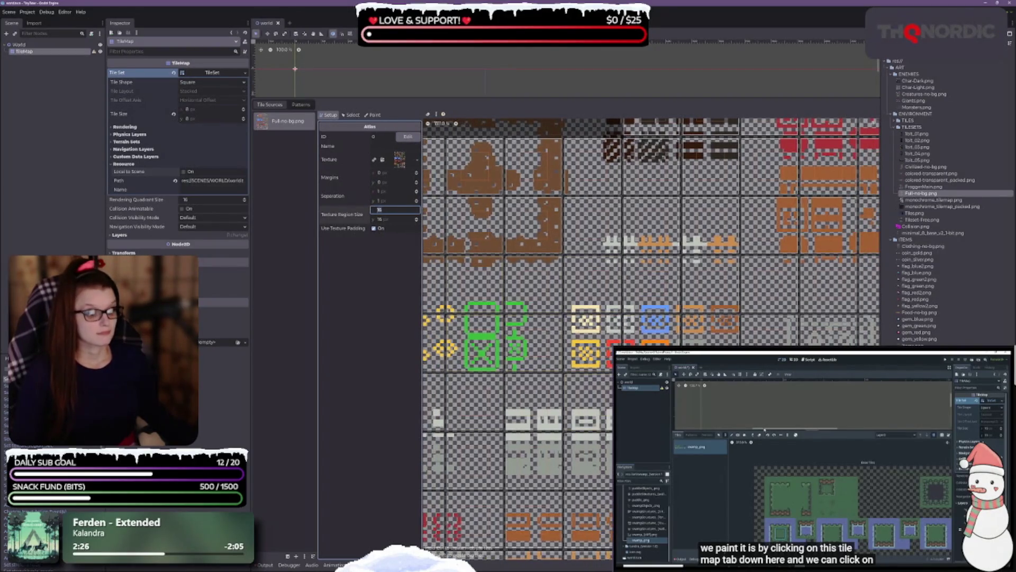
scroll(502, 344, "down", 5)
scroll(651, 339, "down", 5)
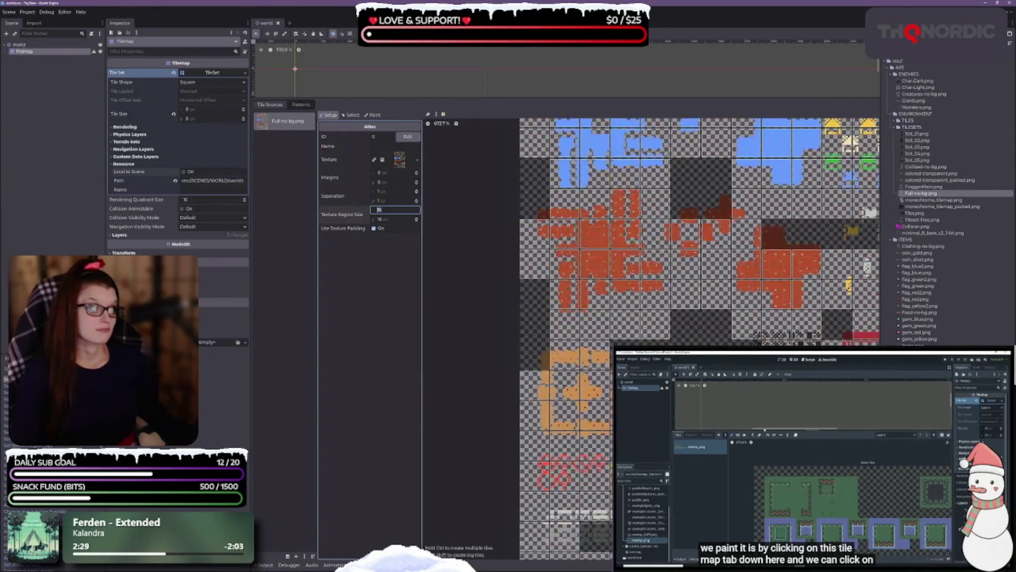
scroll(589, 385, "up", 1)
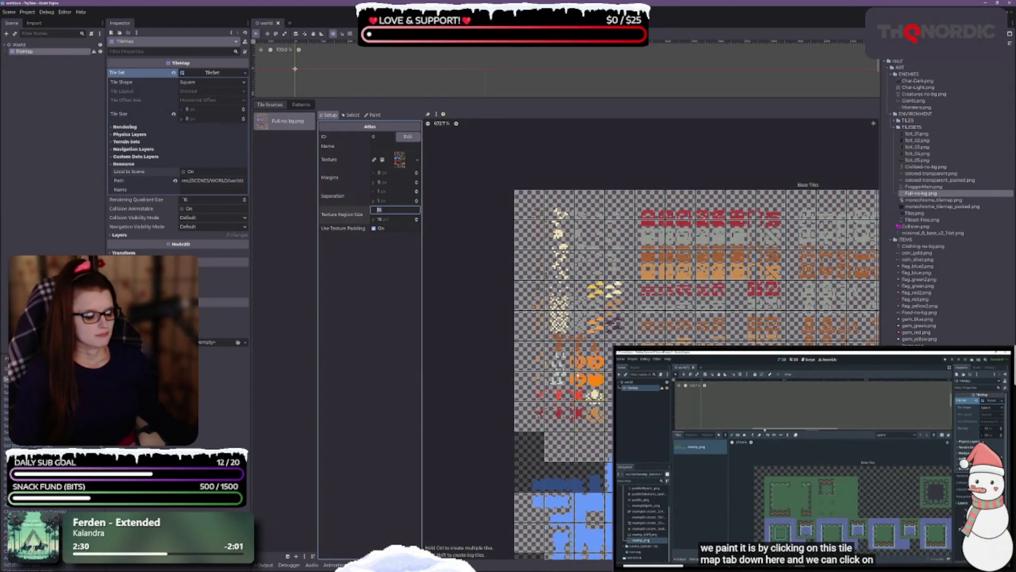
scroll(575, 416, "up", 2)
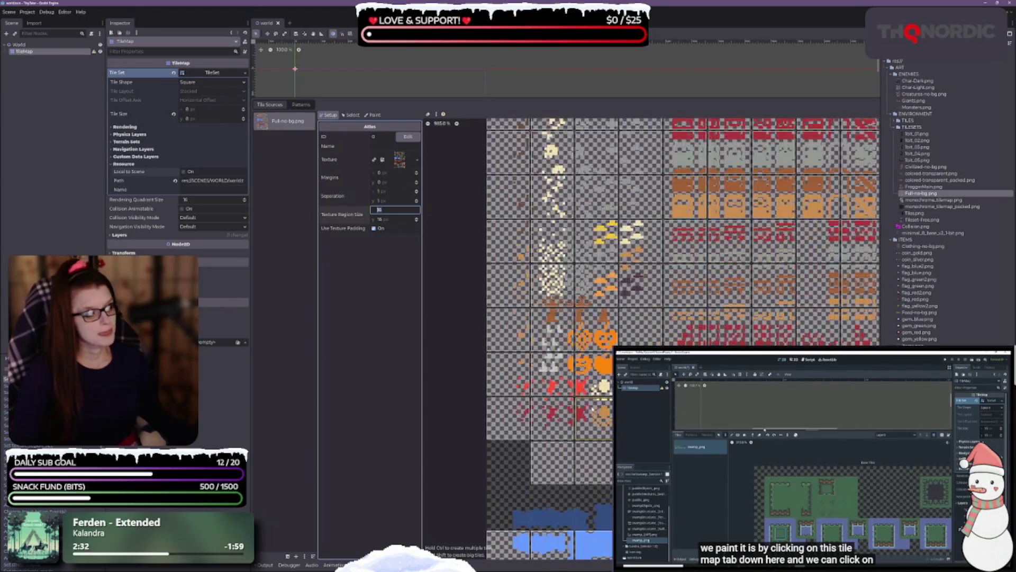
scroll(681, 339, "up", 5)
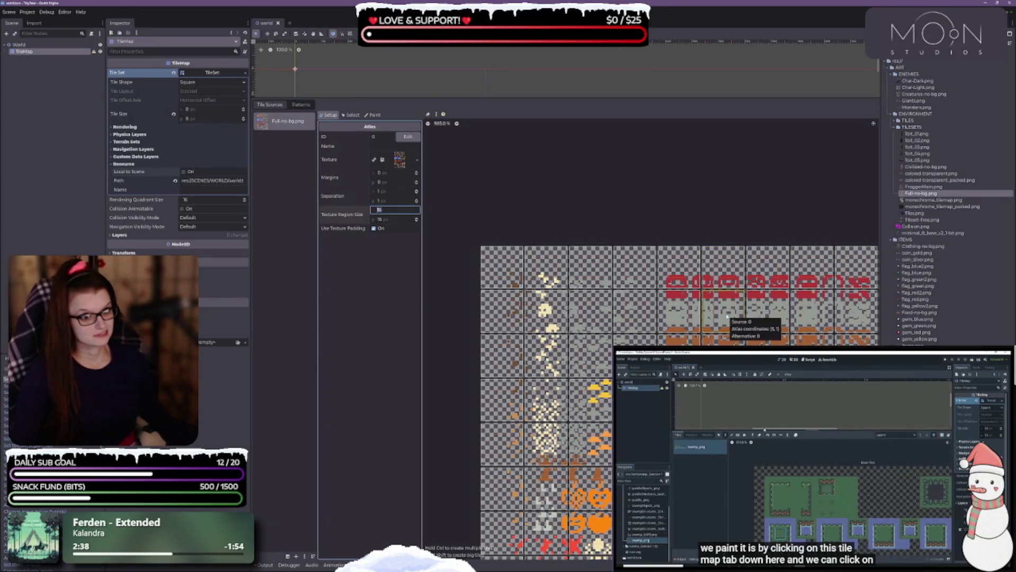
scroll(663, 304, "up", 3)
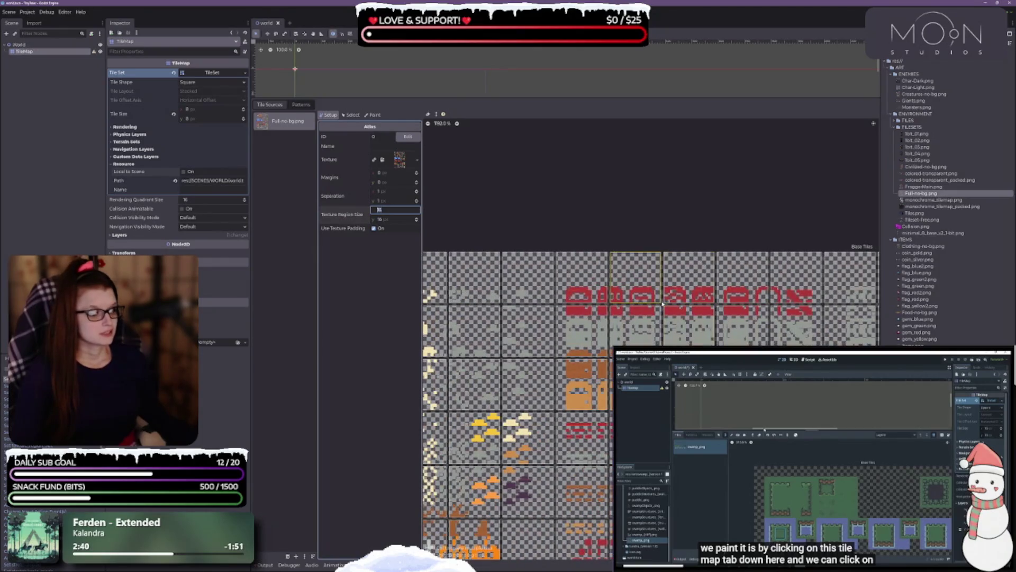
scroll(662, 303, "up", 3)
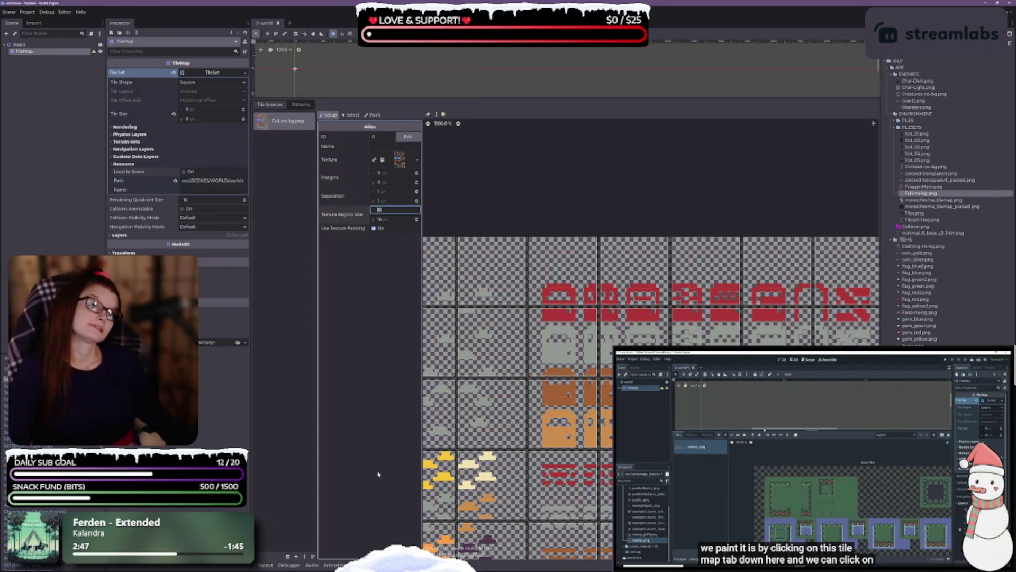
scroll(530, 456, "down", 3)
scroll(530, 455, "left", 2)
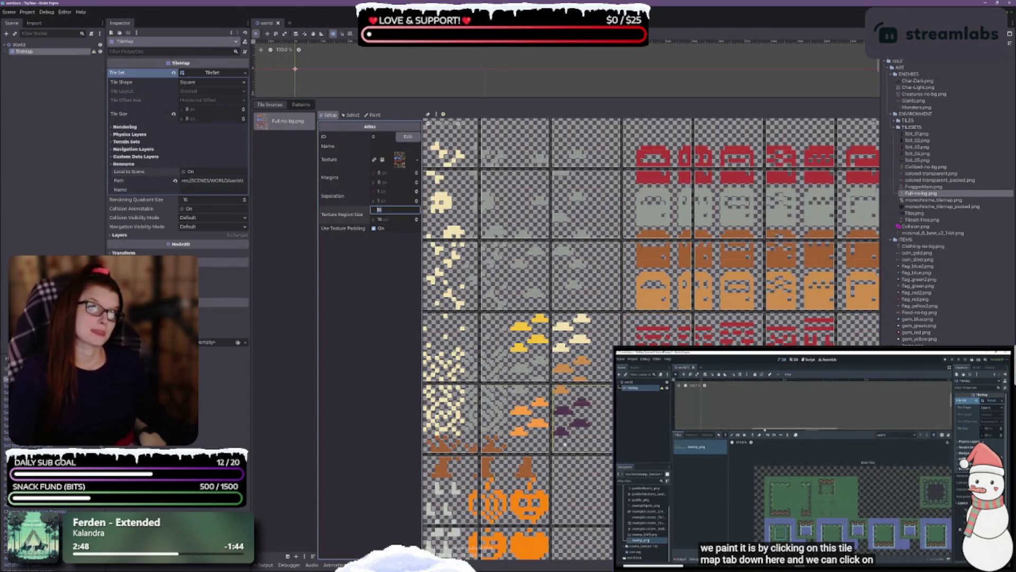
scroll(563, 304, "up", 2)
scroll(562, 305, "left", 2)
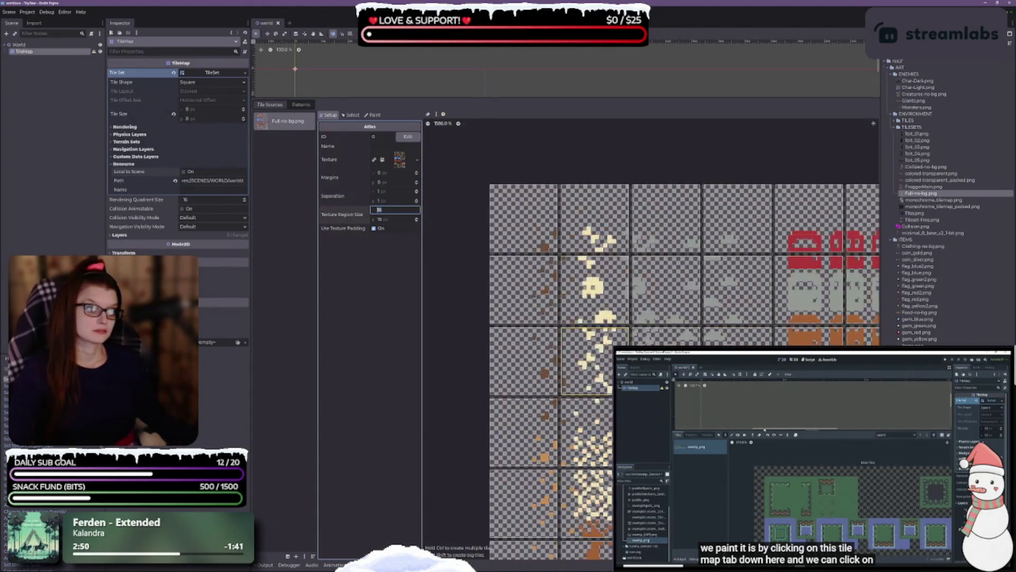
scroll(507, 263, "down", 2)
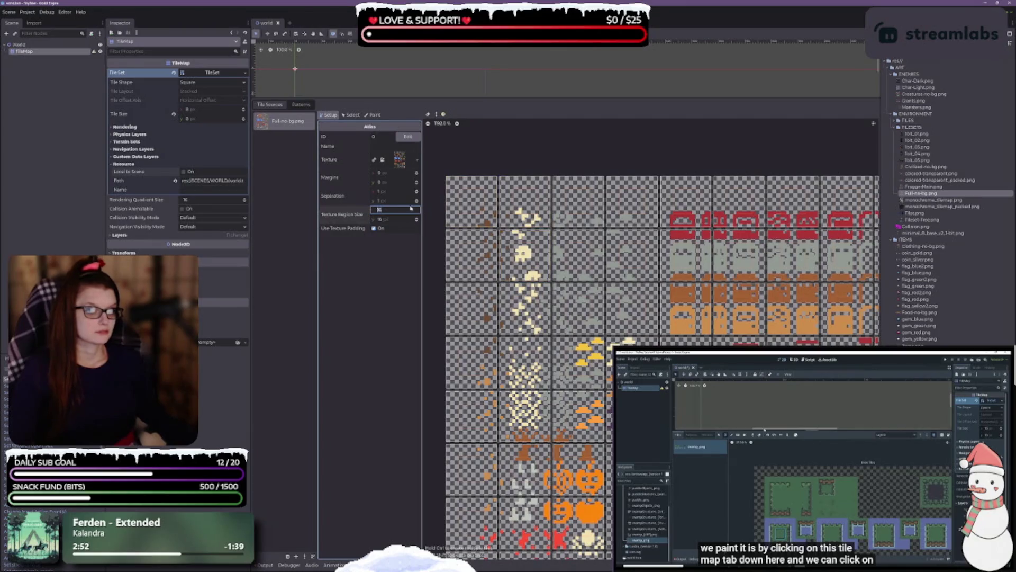
Step: Raise the horizontal atlas margin to 10 px to shift the grid right
left_click(416, 173)
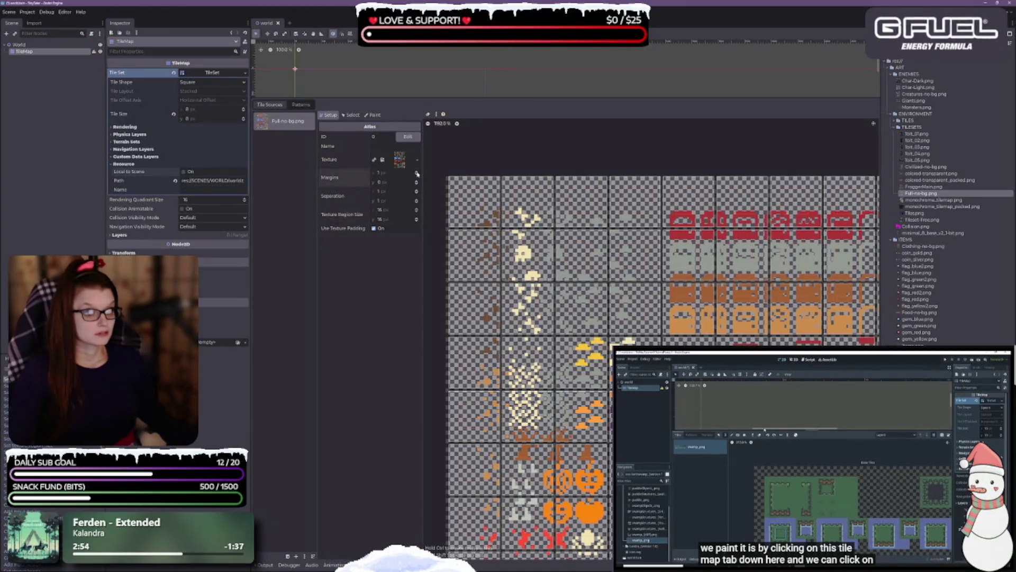
left_click(416, 173)
left_click(416, 173)
left_click(416, 173)
left_click(416, 173)
left_click(416, 173)
left_click(416, 173)
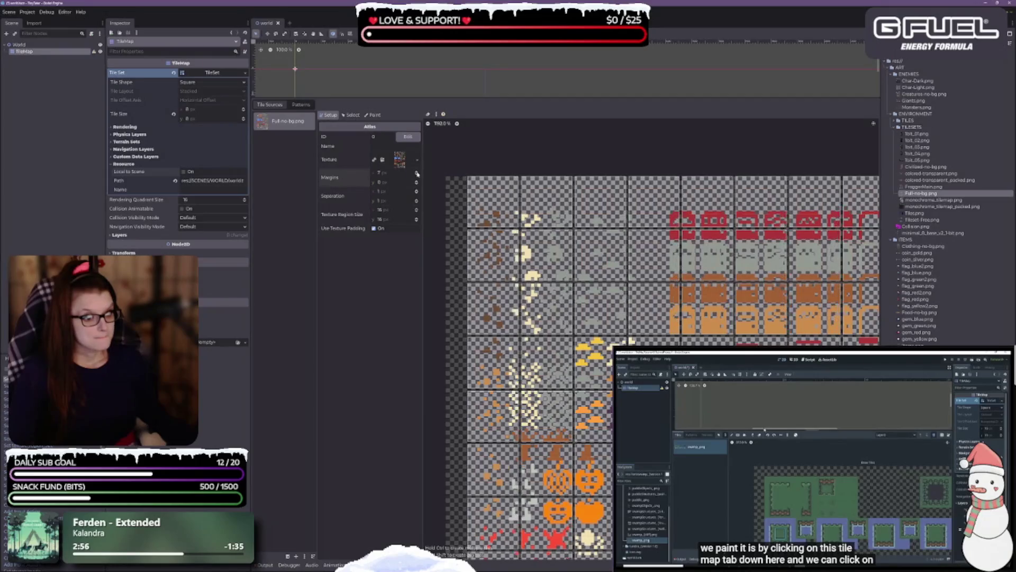
left_click(416, 173)
left_click(416, 173)
left_click(416, 173)
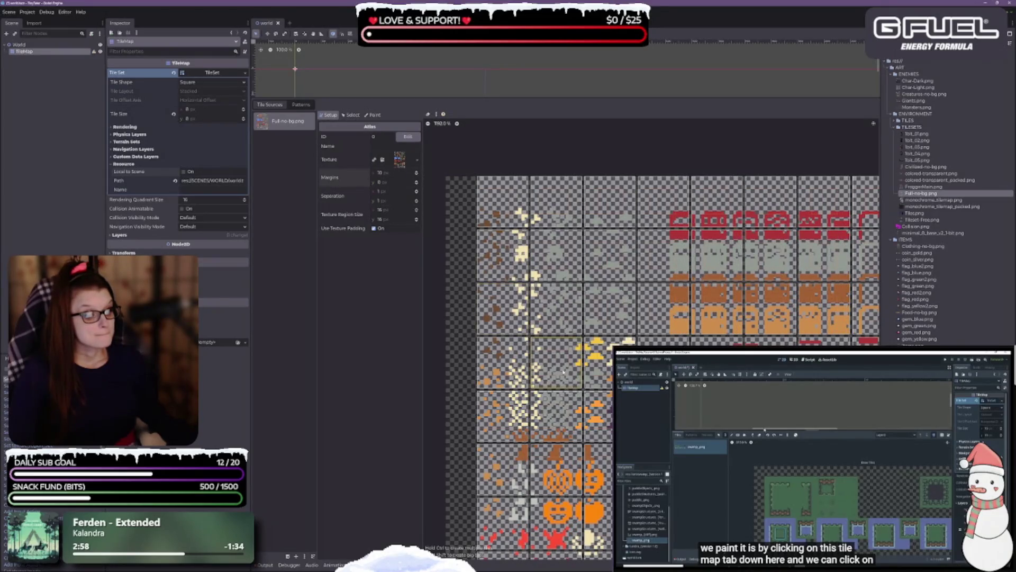
scroll(563, 371, "down", 5)
scroll(541, 295, "down", 4)
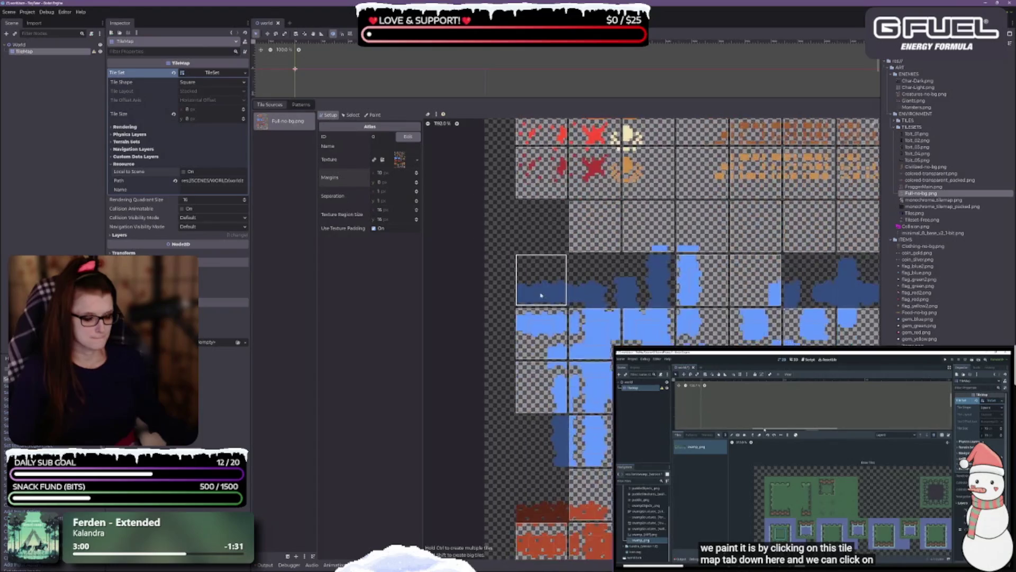
scroll(541, 295, "up", 2)
scroll(582, 307, "up", 5)
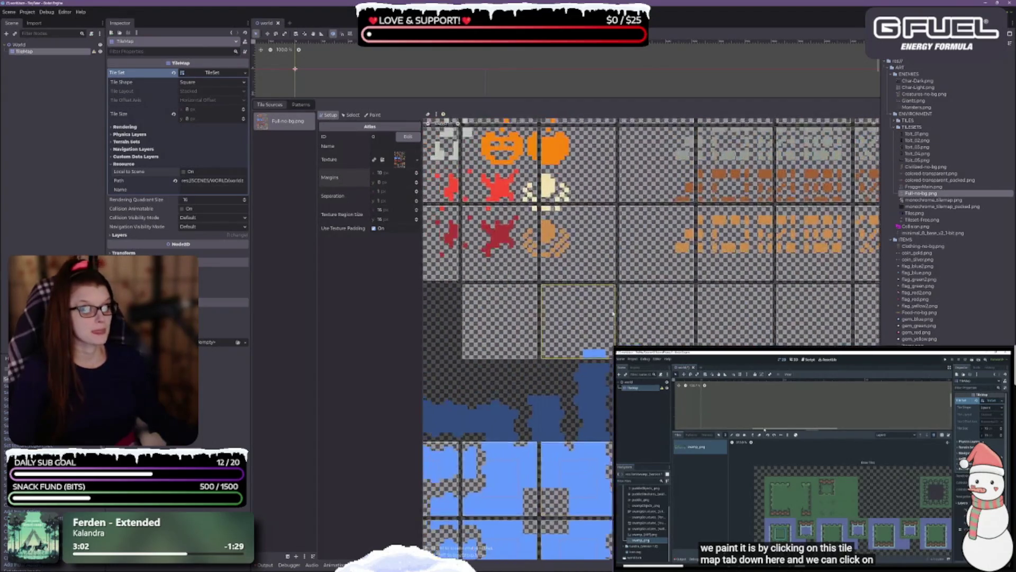
scroll(613, 314, "down", 2)
scroll(545, 286, "up", 3)
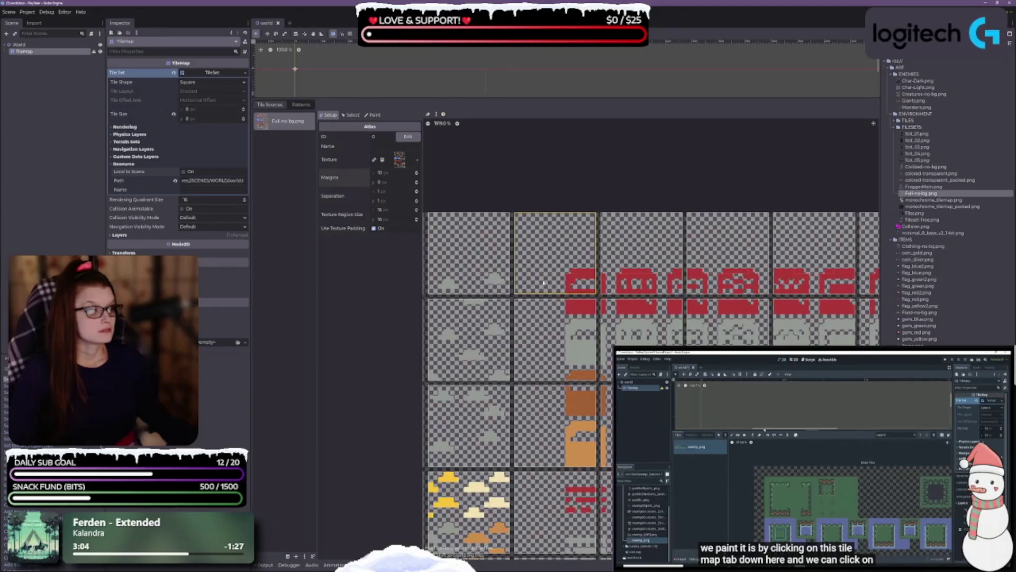
Step: Raise the vertical atlas margin to 10 px to shift the grid down
left_click(417, 181)
left_click(417, 181)
left_click(417, 180)
left_click(417, 181)
left_click(417, 180)
left_click(418, 180)
left_click(417, 180)
left_click(417, 180)
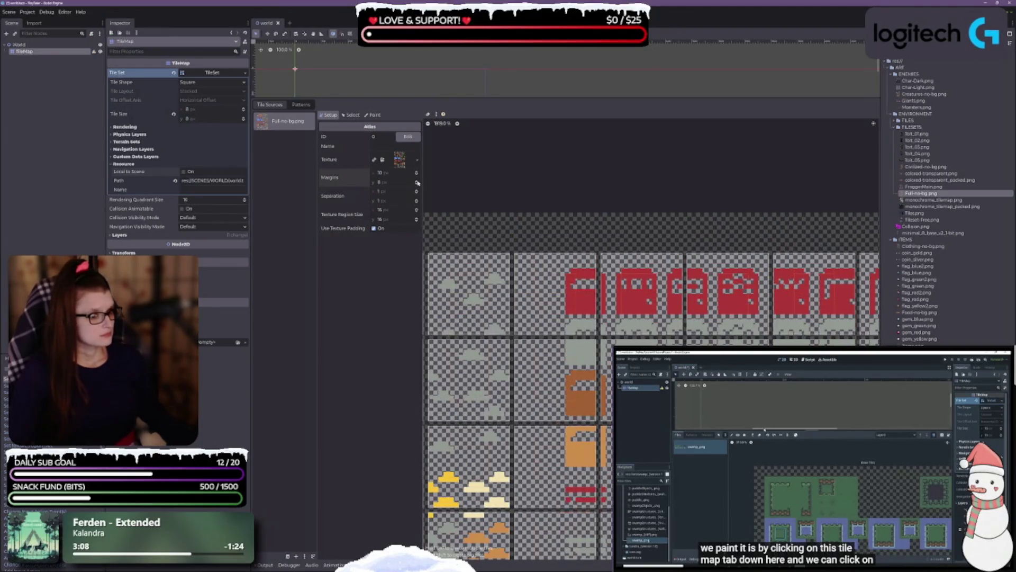
left_click(417, 180)
left_click(417, 180)
left_click(417, 181)
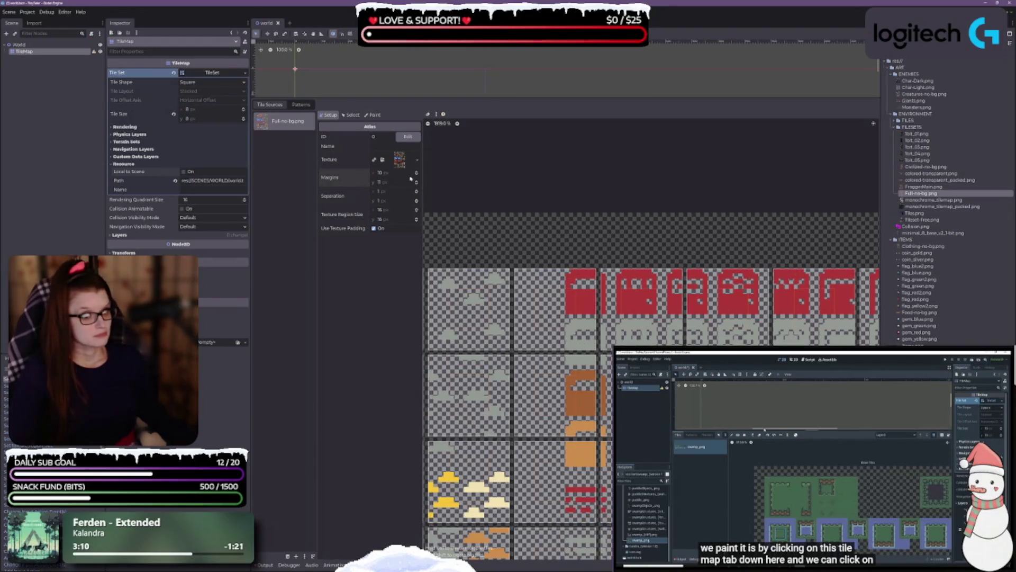
left_click(417, 184)
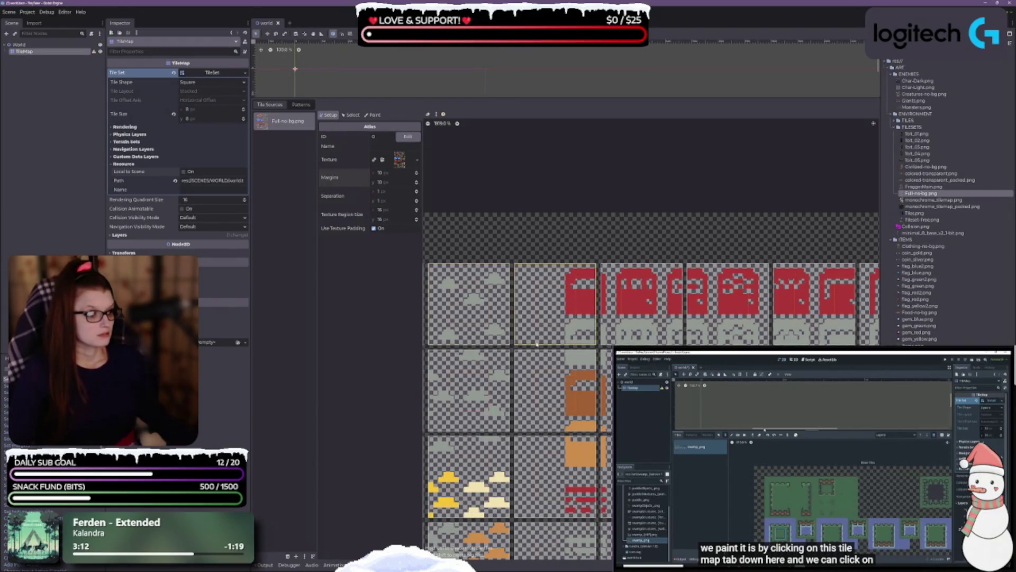
Step: Pan over the whole tilesheet and select the TileSet tile width field
scroll(691, 316, "down", 2)
scroll(691, 316, "left", 3)
scroll(691, 316, "down", 2)
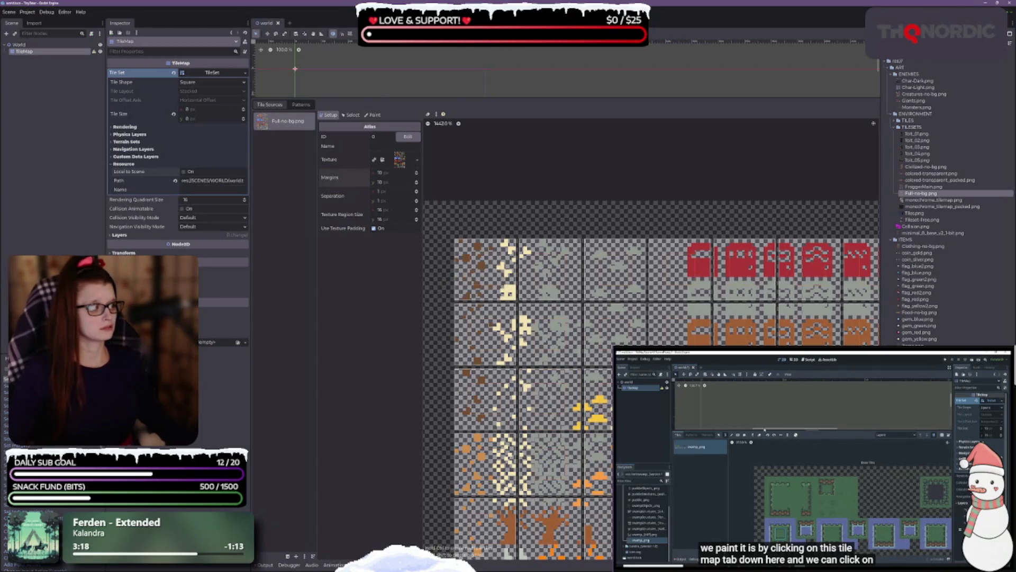
scroll(461, 262, "down", 3)
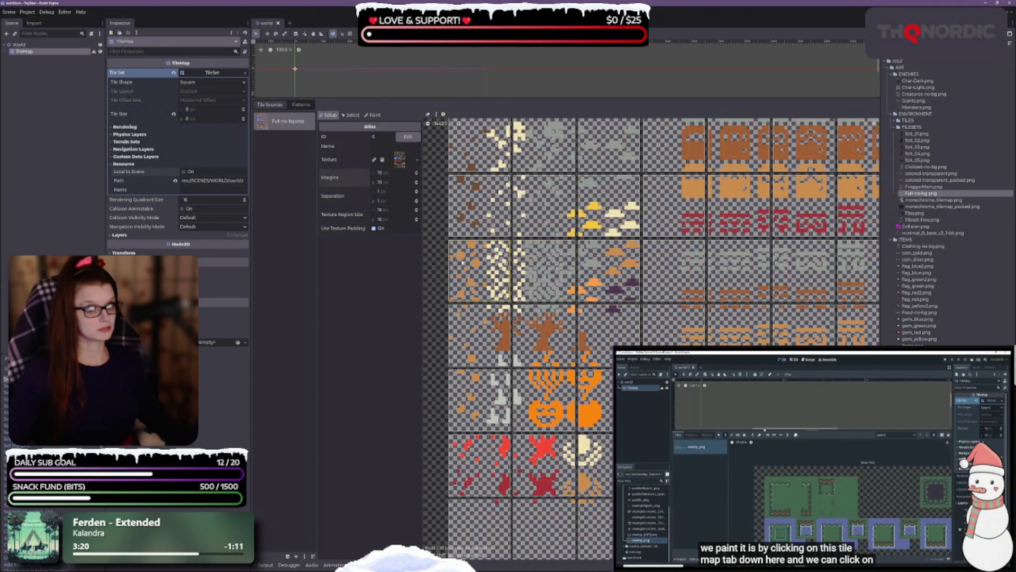
scroll(584, 312, "down", 2)
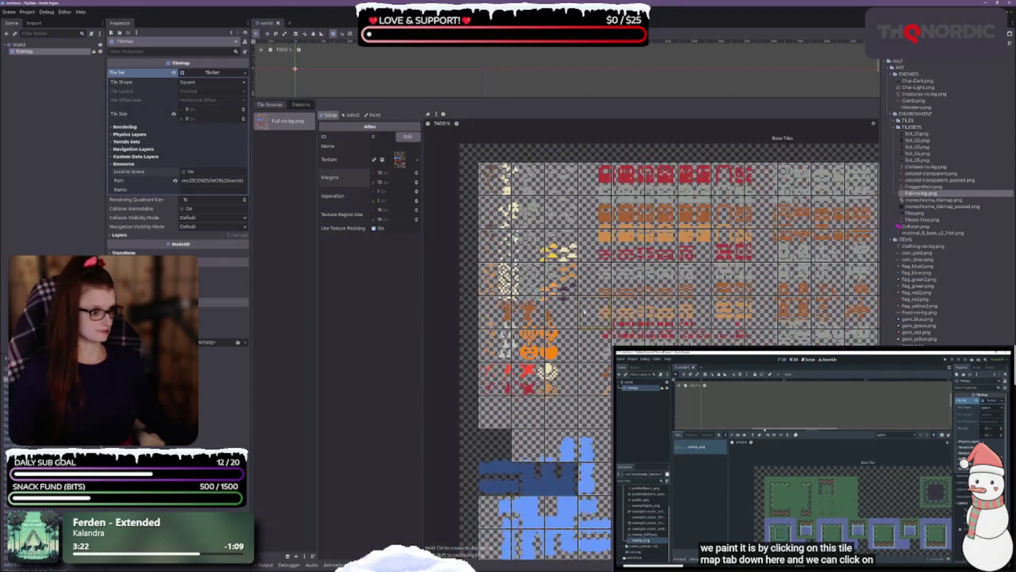
scroll(584, 312, "down", 4)
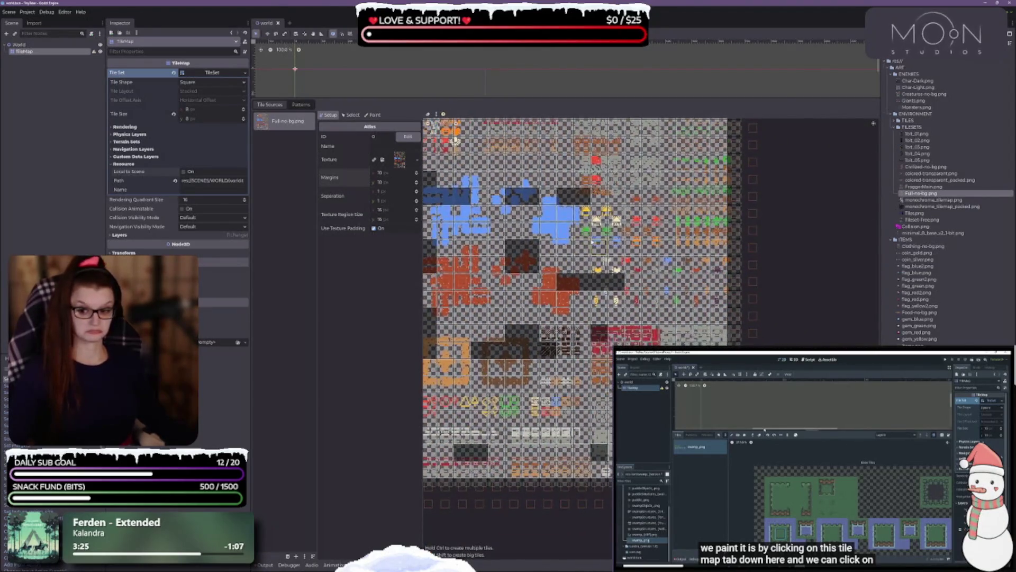
left_click_drag(611, 346, 648, 298)
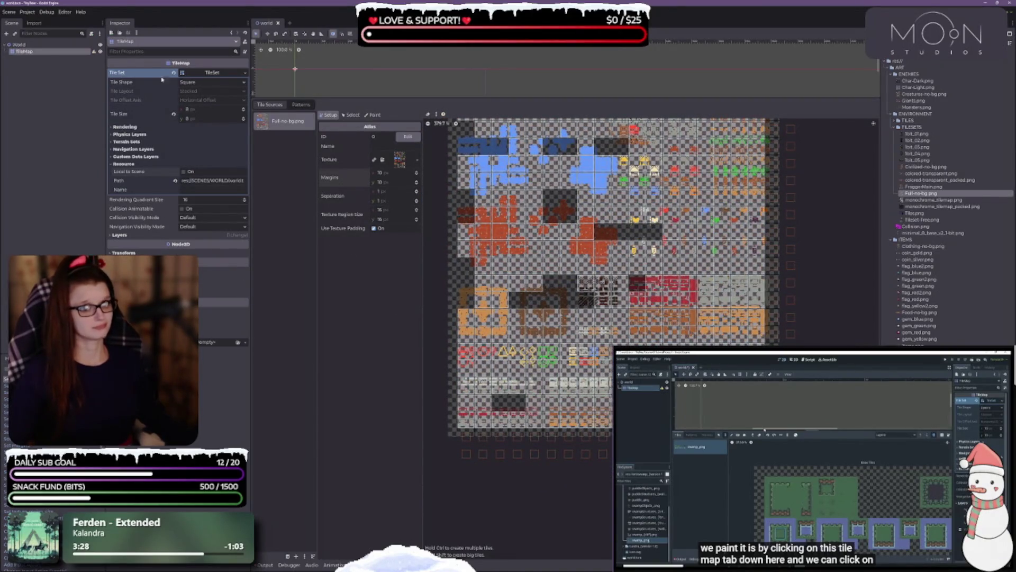
left_click(208, 109)
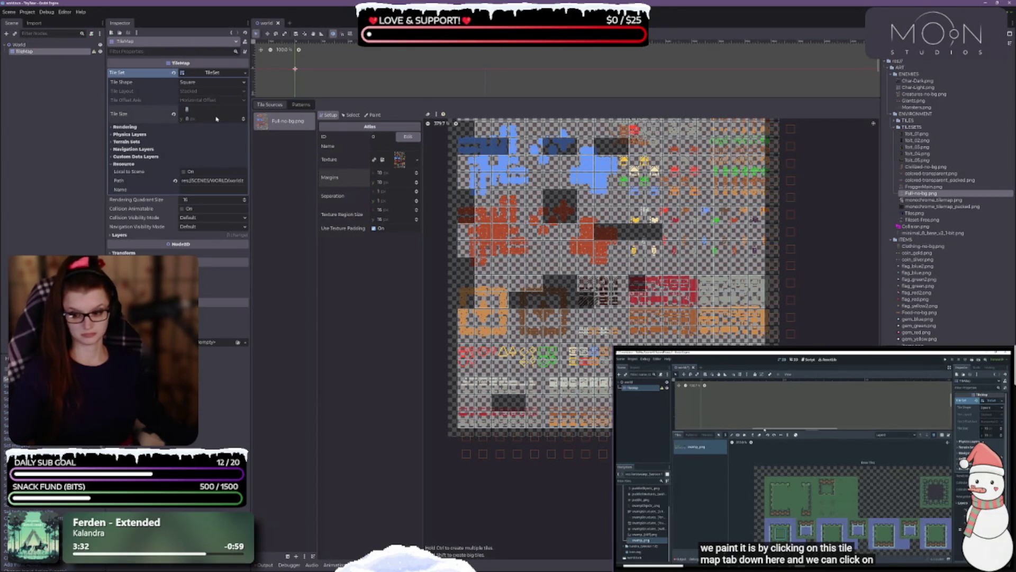
Step: Set the atlas Texture Region Size to 8×8 px and zoom to inspect the grid
left_click(394, 211)
type("8")
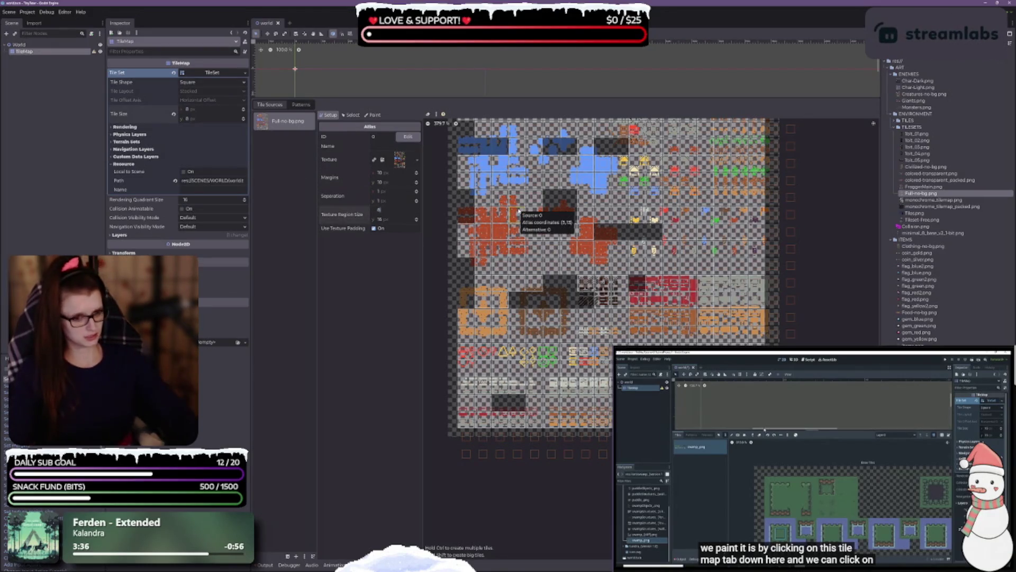
key("Tab")
type("8")
key("Tab")
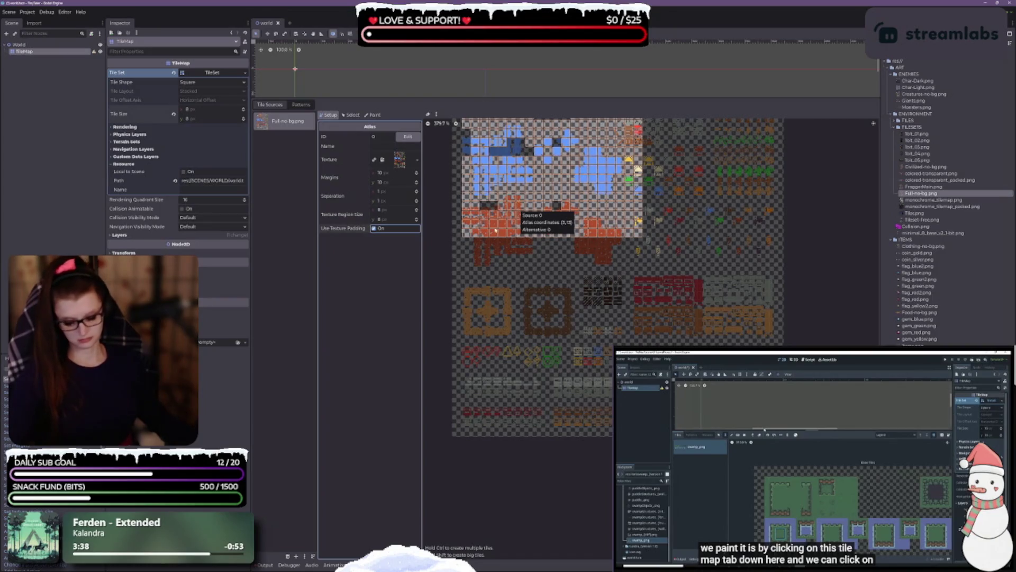
scroll(539, 332, "up", 3)
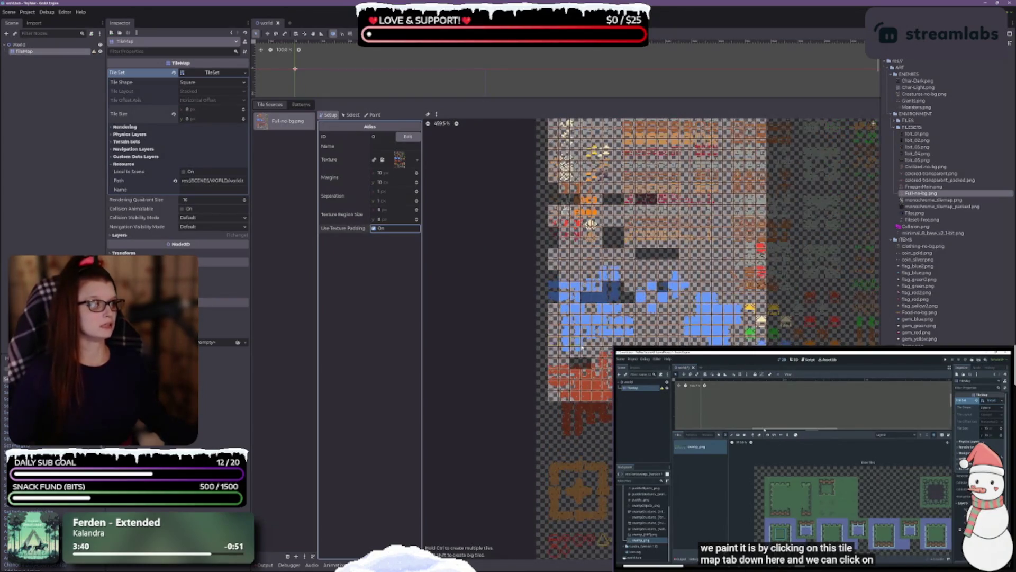
scroll(582, 347, "up", 15)
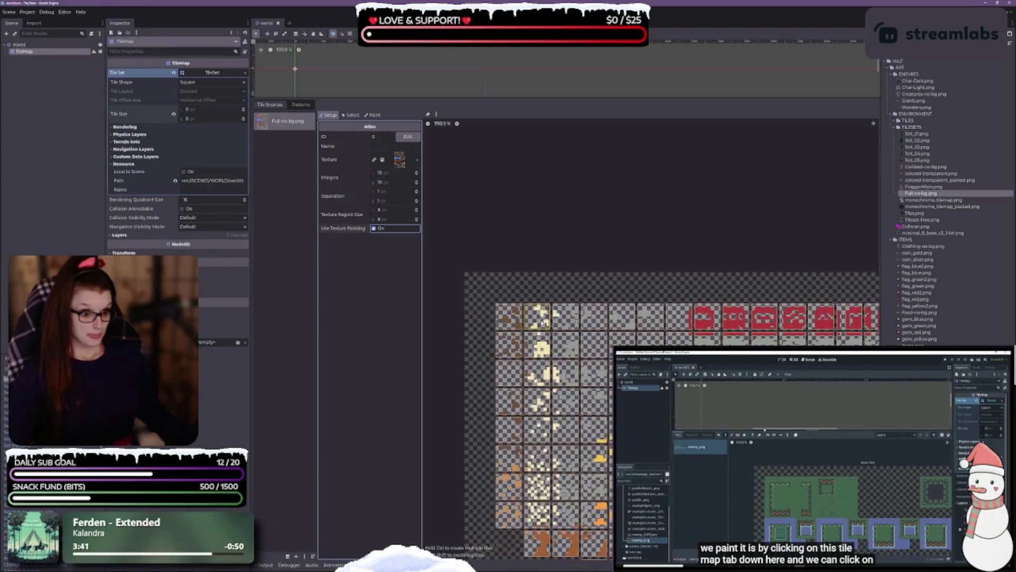
scroll(542, 322, "up", 14)
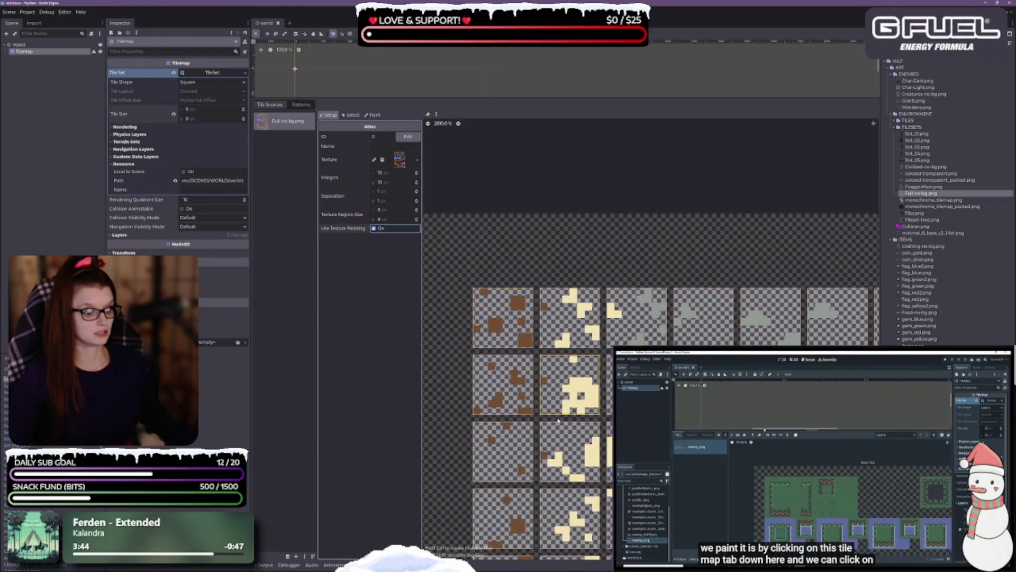
scroll(566, 434, "down", 3)
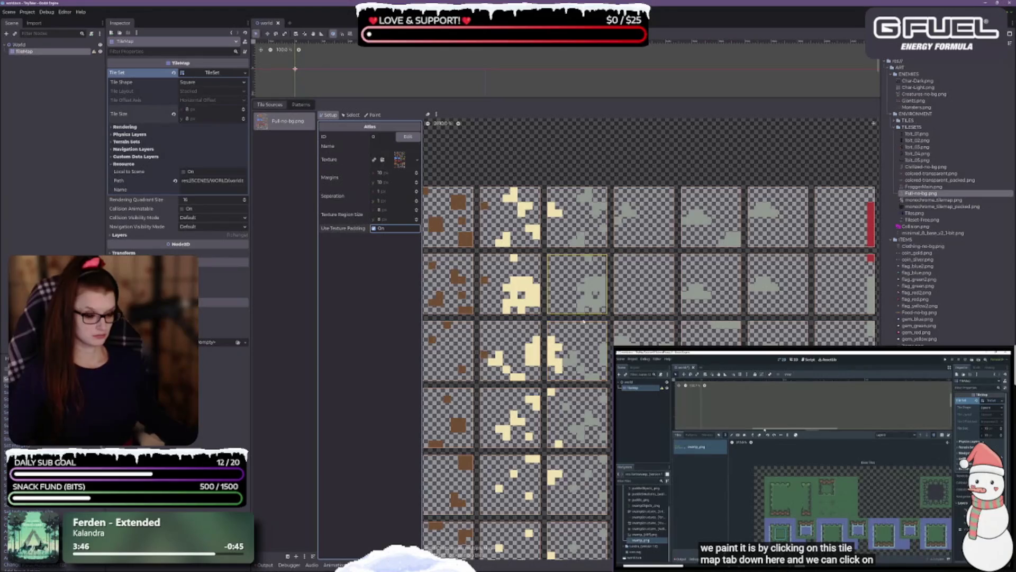
scroll(519, 407, "up", 3)
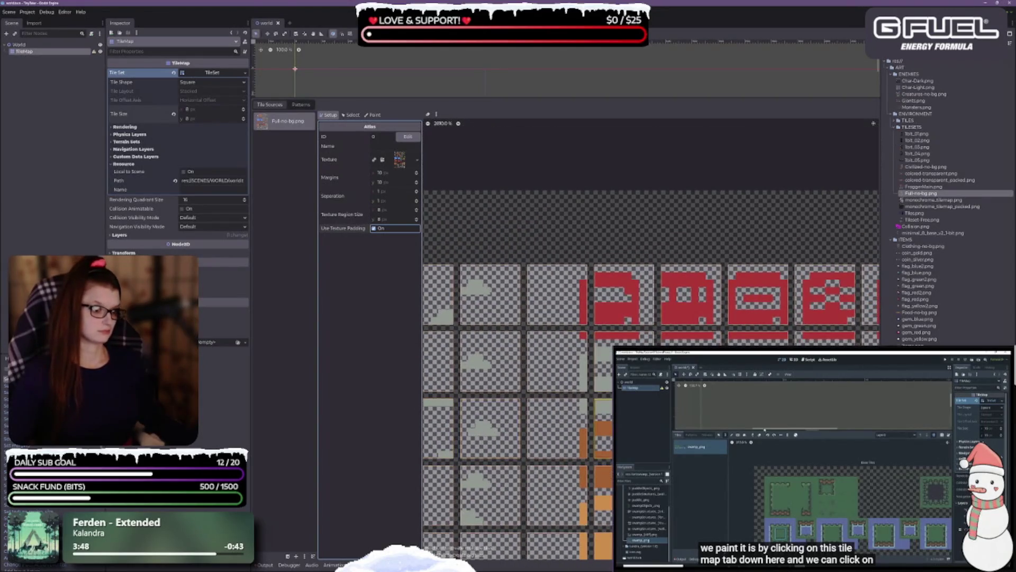
scroll(529, 317, "down", 3)
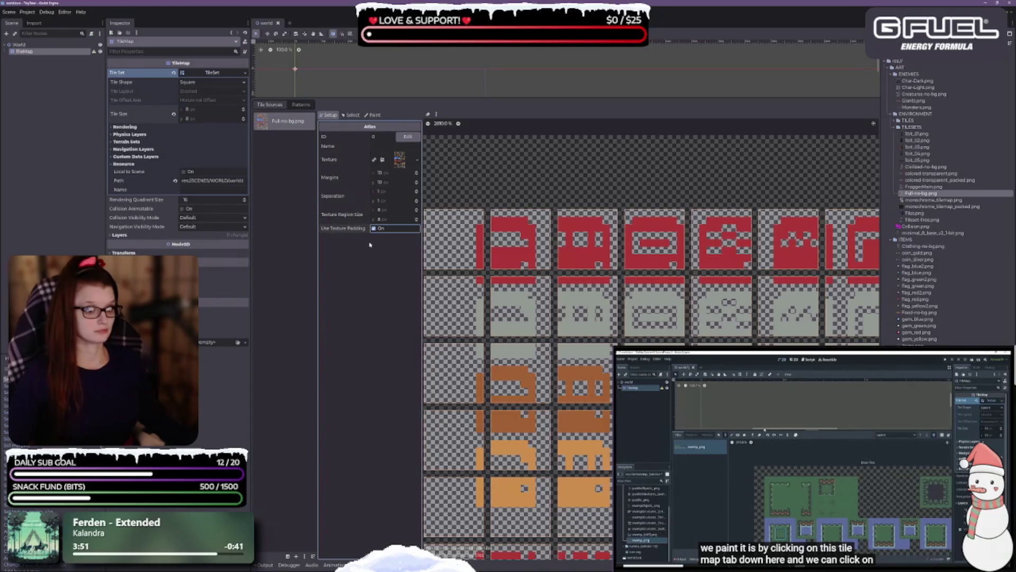
Step: Try removing the tile separation on both axes, then restore it to 1 px
left_click(417, 203)
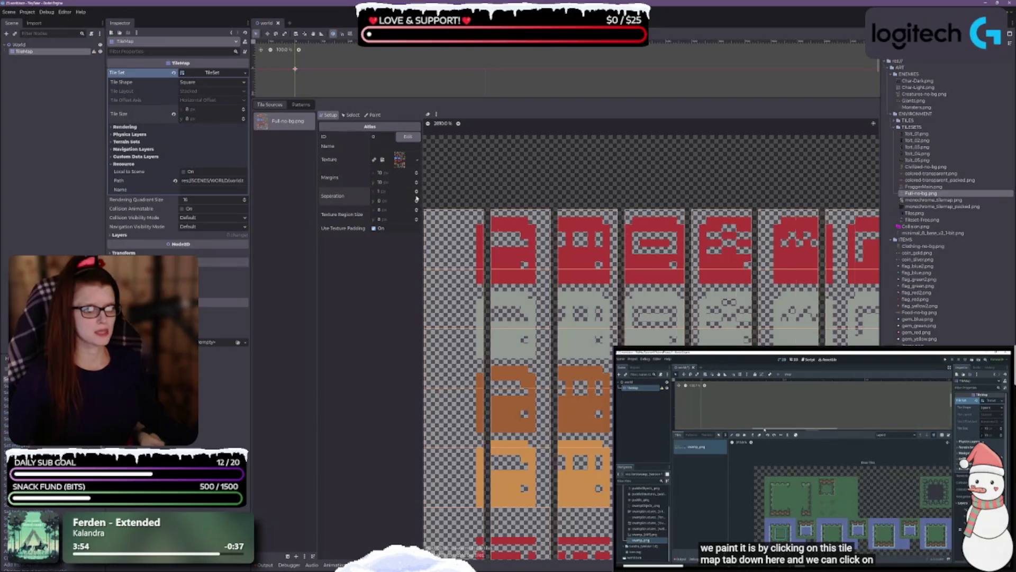
left_click(417, 193)
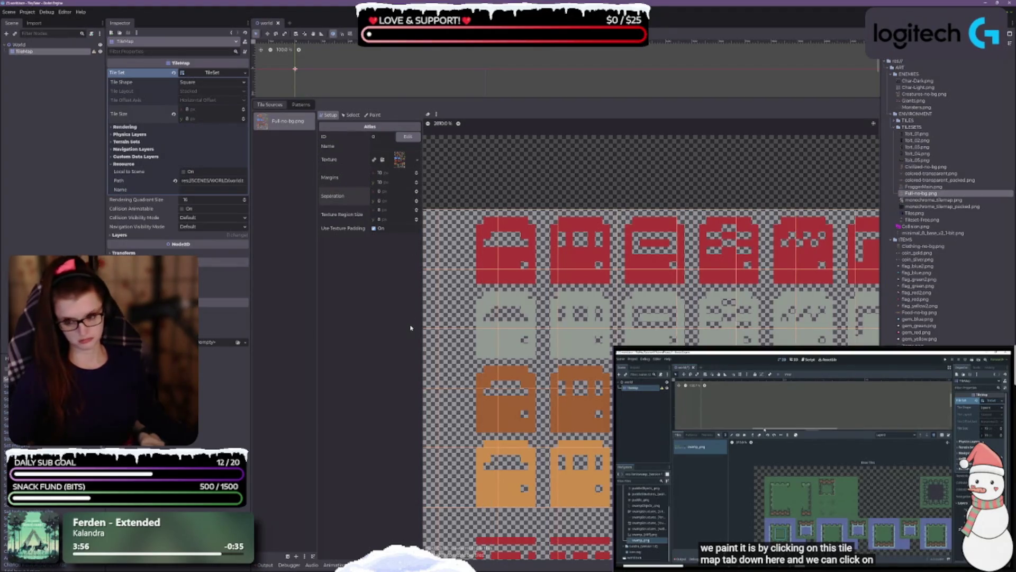
left_click(417, 200)
left_click(417, 192)
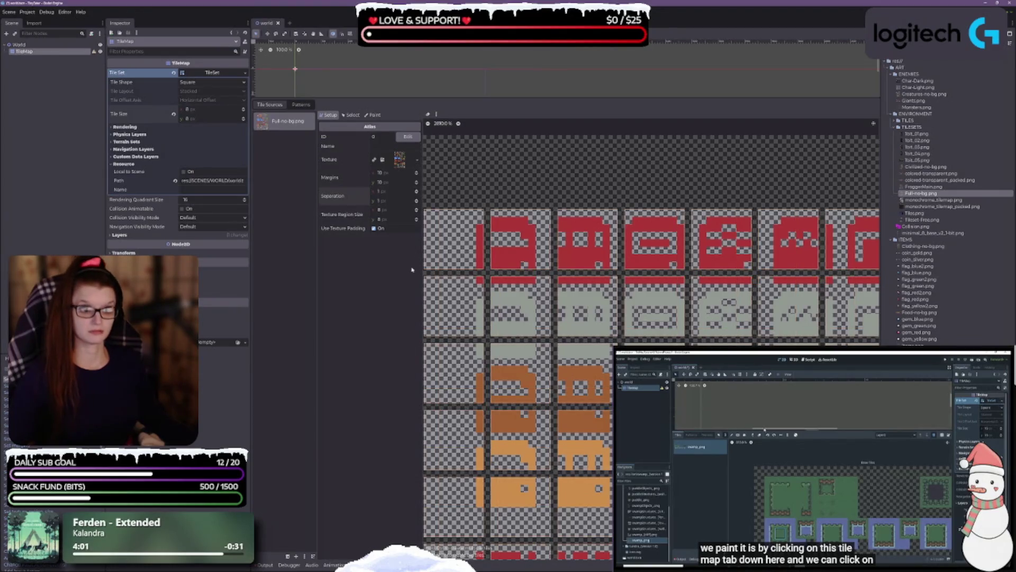
scroll(461, 328, "down", 3)
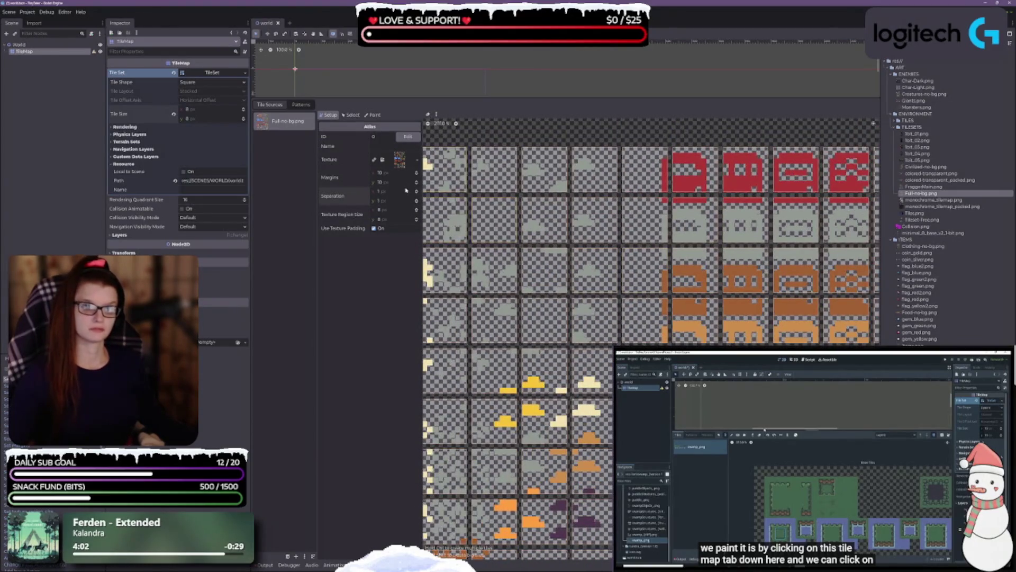
Step: Lower the atlas margins from 10 to 8 px vertically and horizontally
left_click(417, 184)
left_click(416, 184)
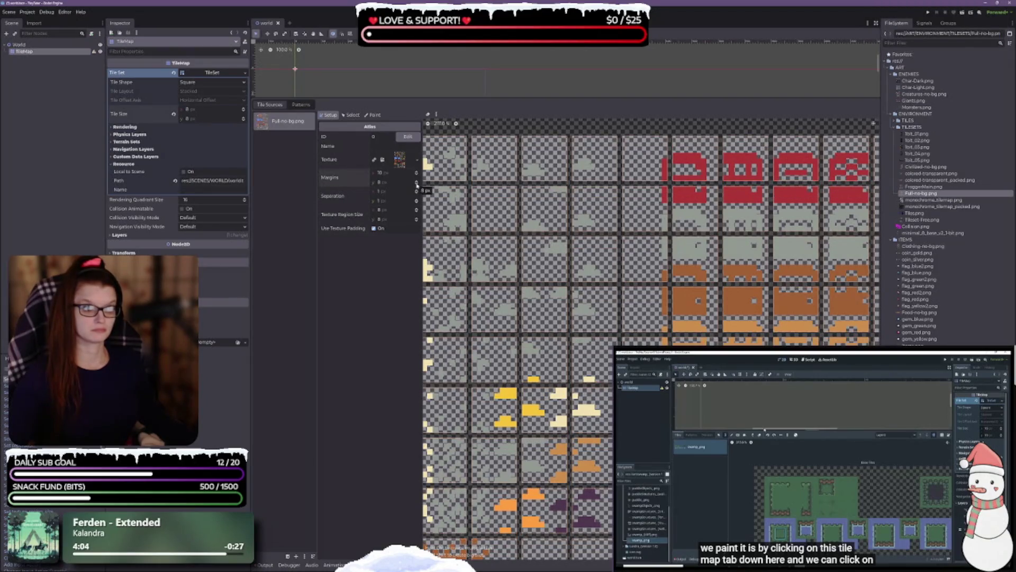
left_click(417, 175)
left_click(416, 178)
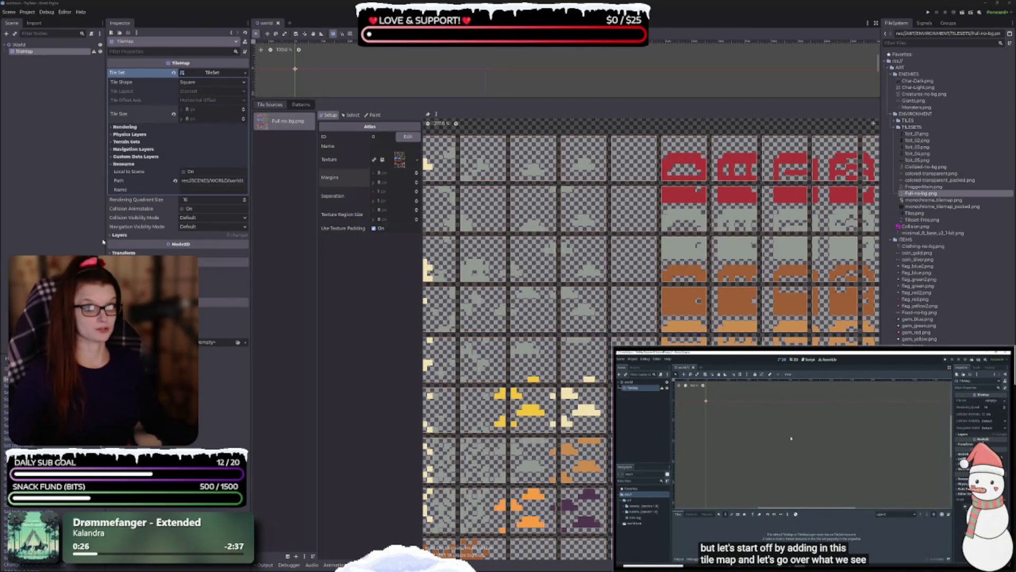
Step: Delete the old TileMap node from the Scene dock and confirm the removal
left_click(49, 182)
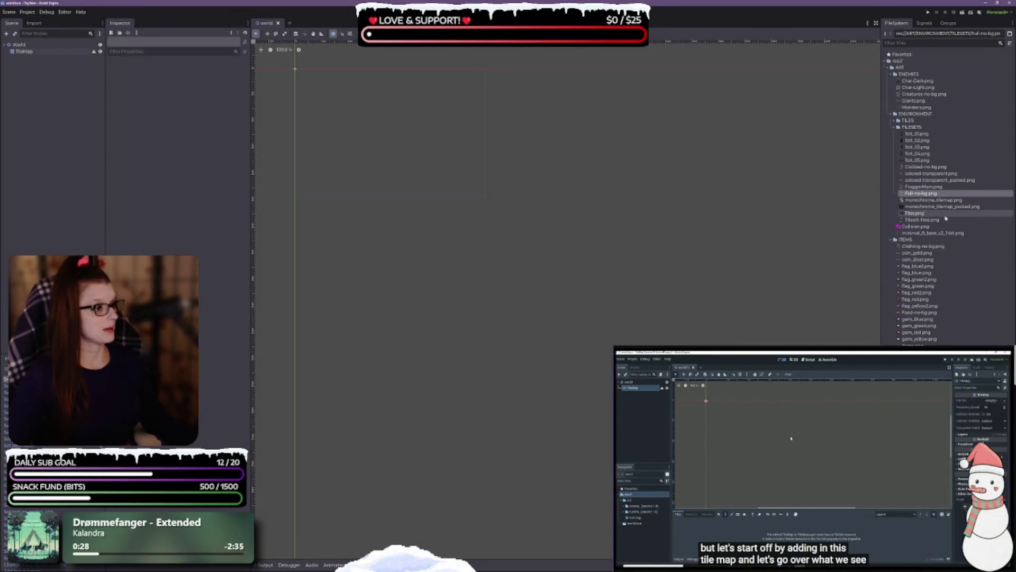
left_click(24, 51)
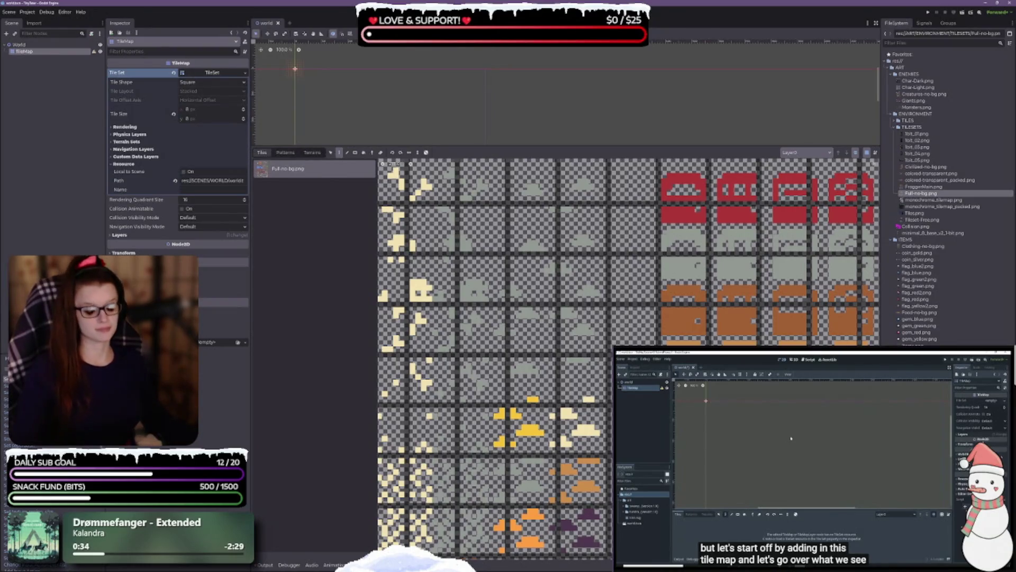
key("Delete")
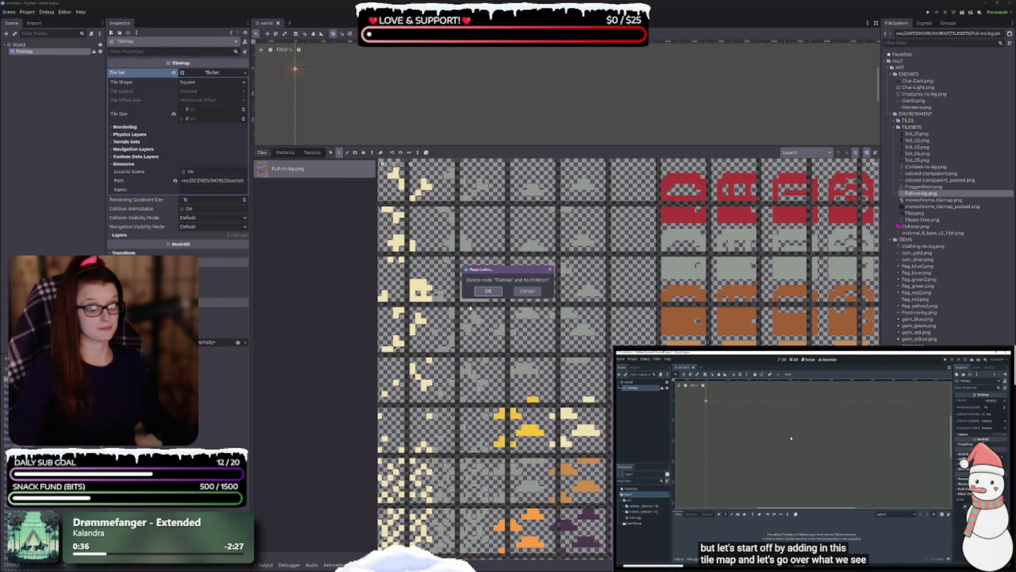
left_click(488, 291)
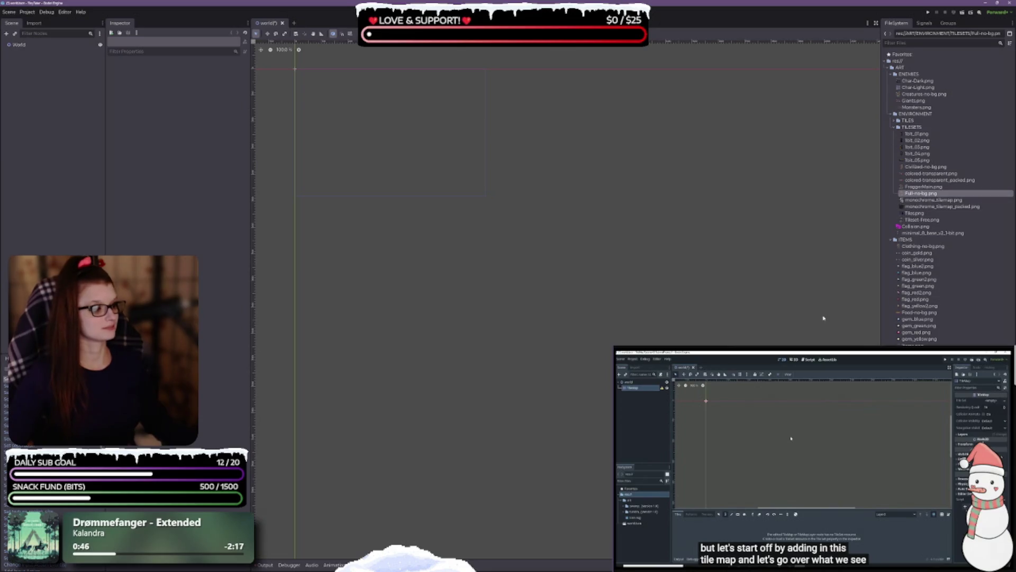
Step: Add a TileMapLayer child node under World, found by searching 'tilem', and save the scene
right_click(26, 46)
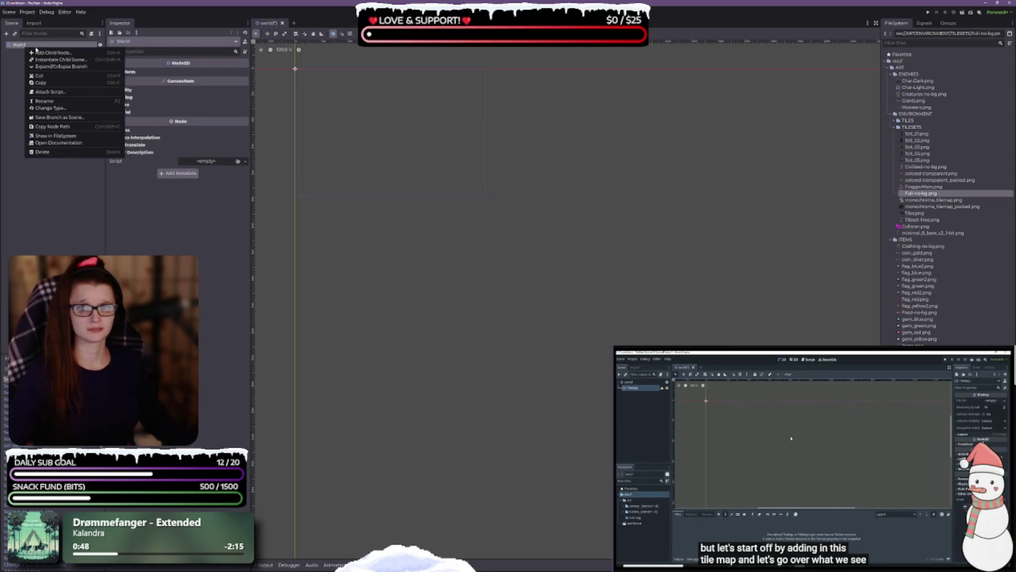
left_click(44, 55)
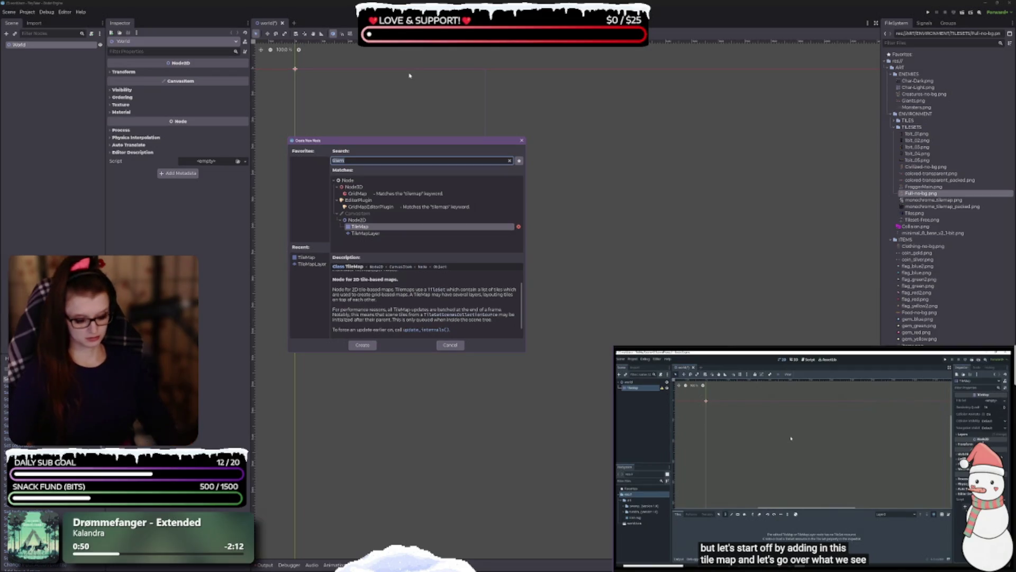
type("tilem")
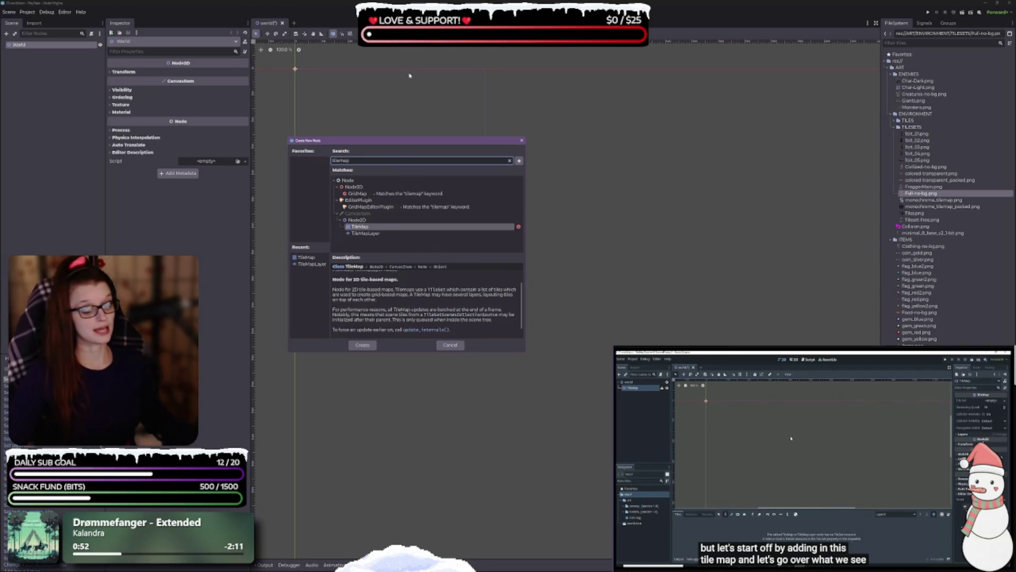
left_click(360, 233)
left_click(364, 345)
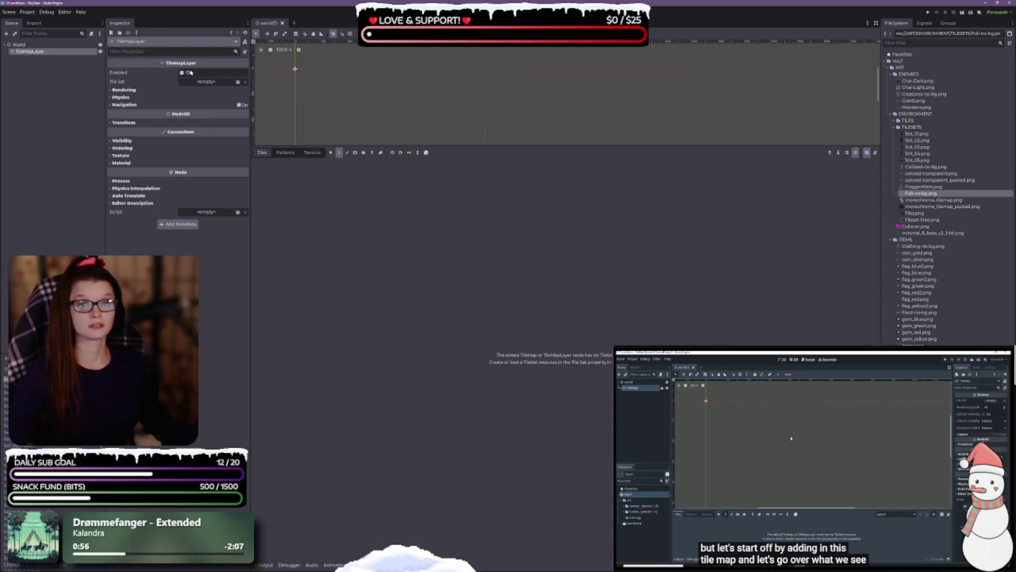
key("ctrl+s")
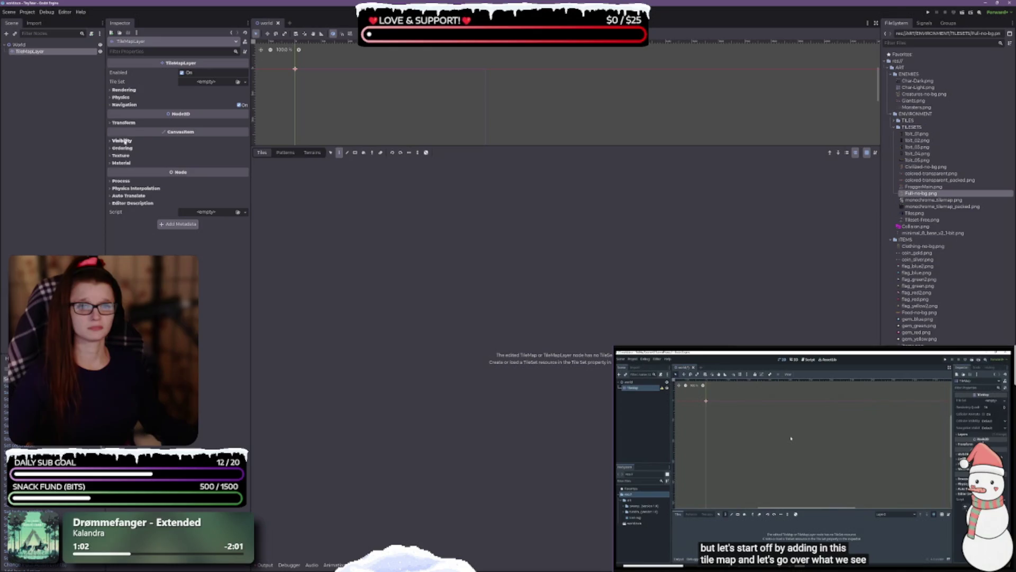
Step: Assign a New TileSet to the TileMapLayer's Tile Set property, expand it, and save
left_click(209, 81)
left_click(221, 99)
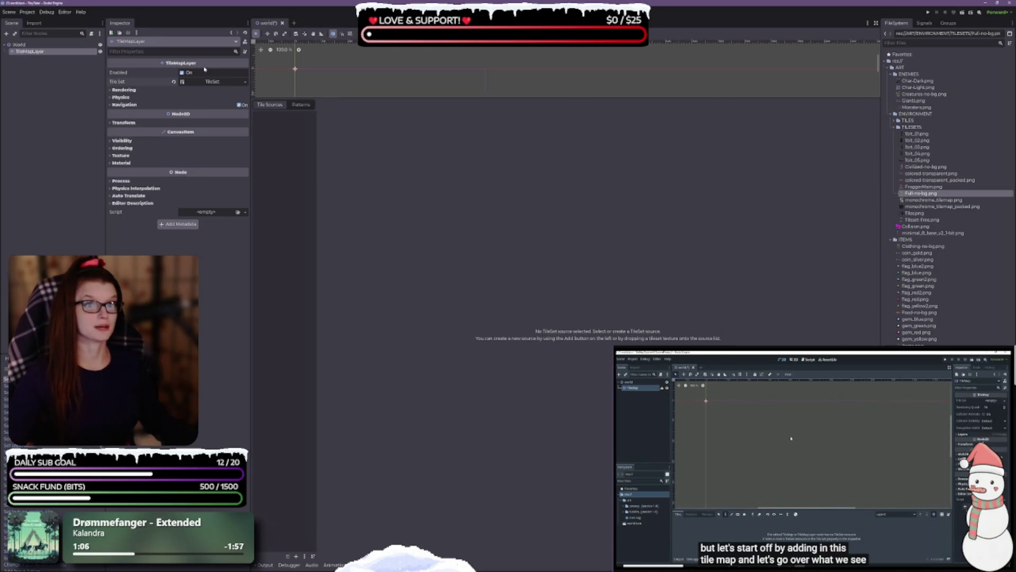
left_click(197, 83)
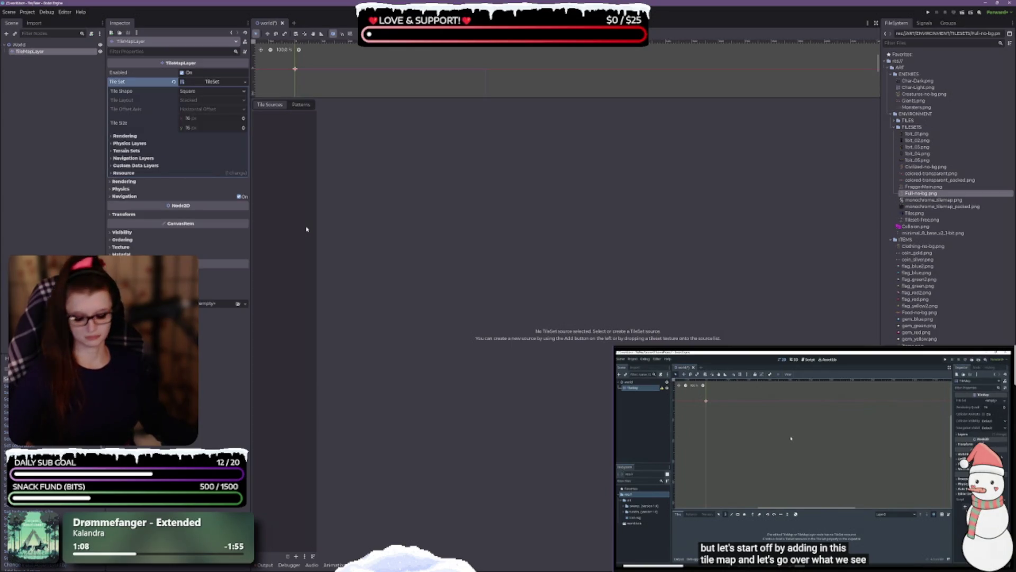
key("ctrl+s")
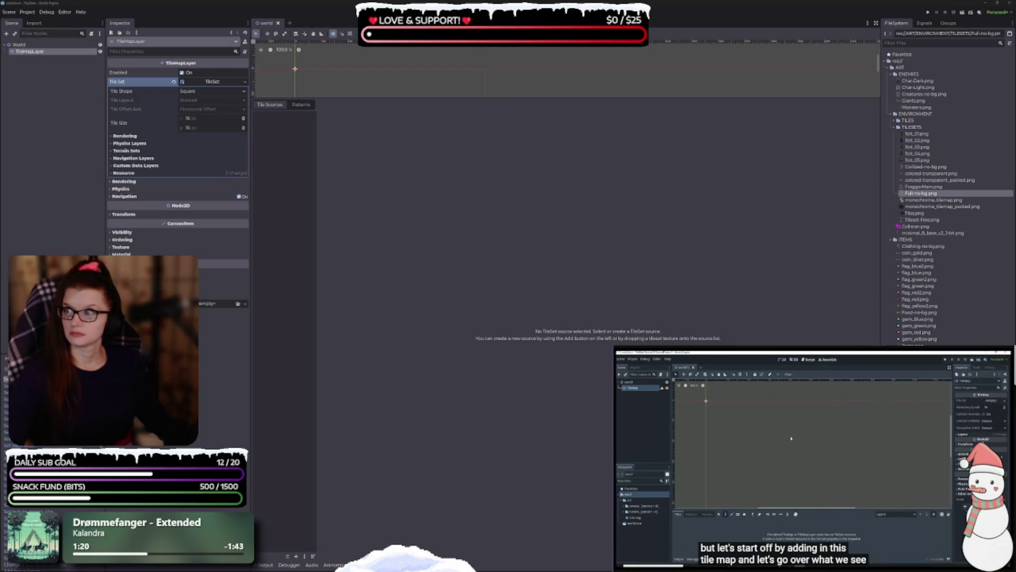
Step: Open Full-no-bg.png from the FileSystem in Windows Photos for editing
double_click(920, 193)
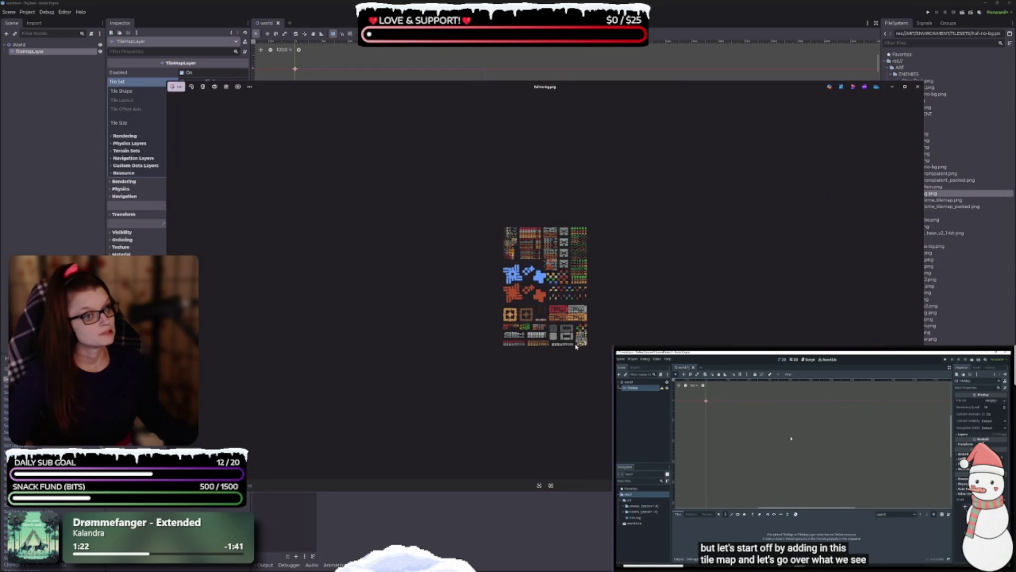
scroll(576, 347, "up", 5)
scroll(529, 248, "up", 3)
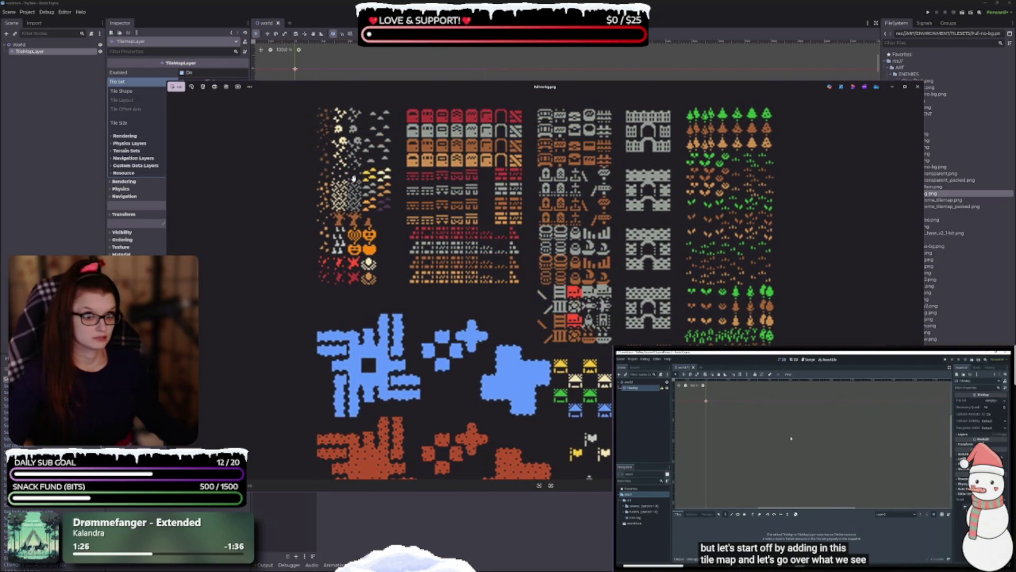
scroll(354, 178, "up", 3)
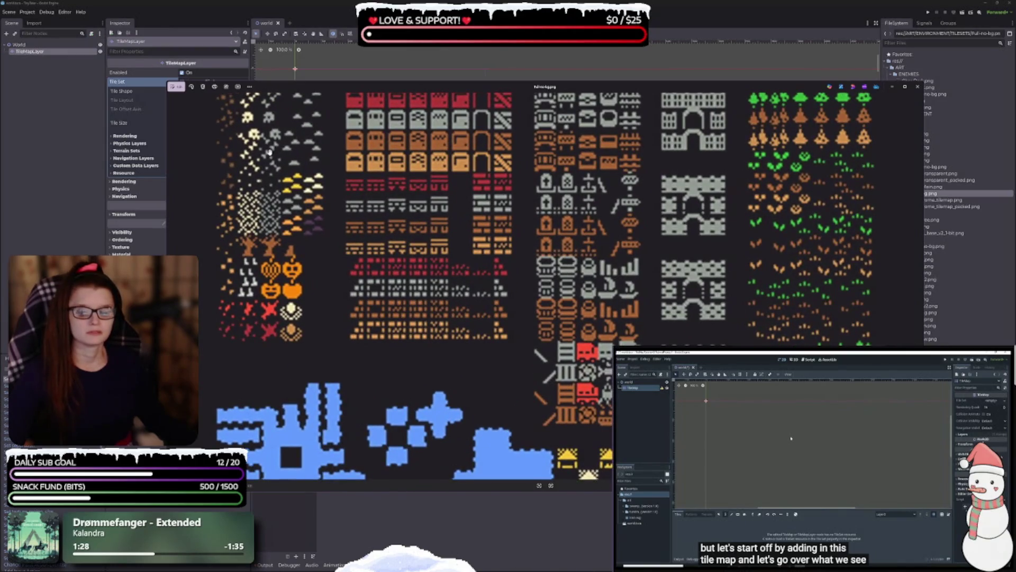
left_click(176, 87)
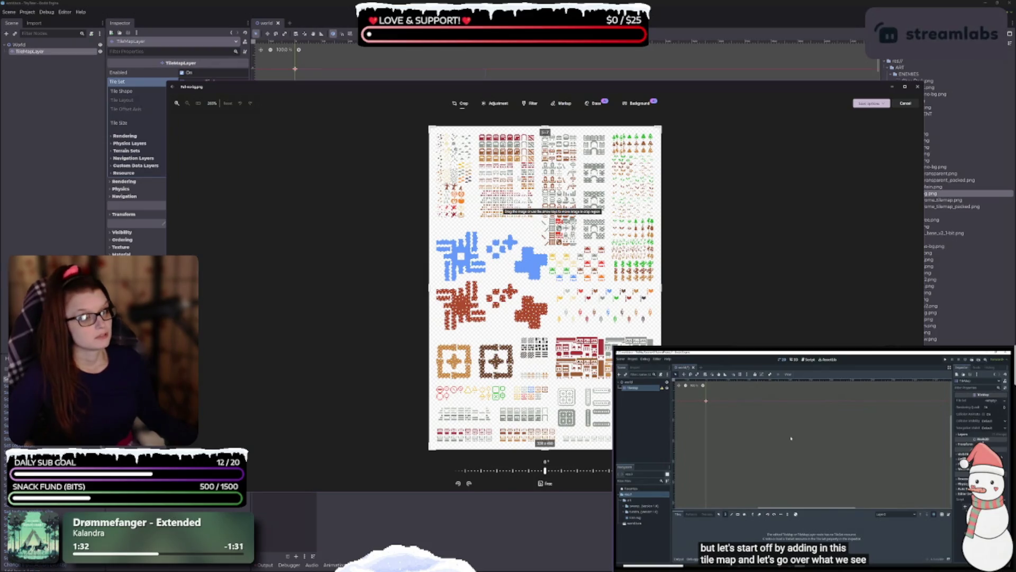
Step: Adjust the crop's left and top edges around the leftmost tile columns
scroll(545, 289, "up", 1)
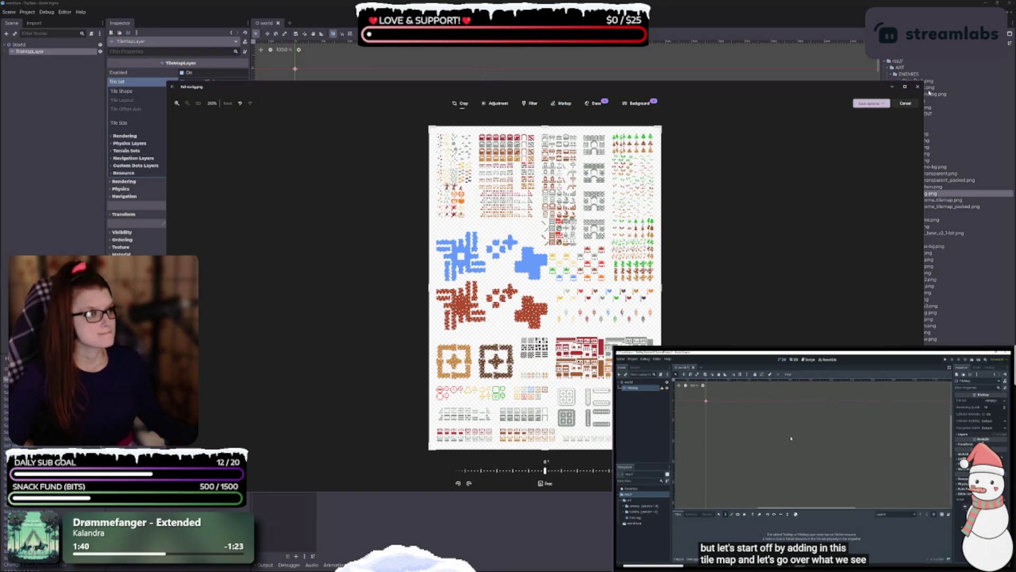
scroll(598, 433, "up", 5)
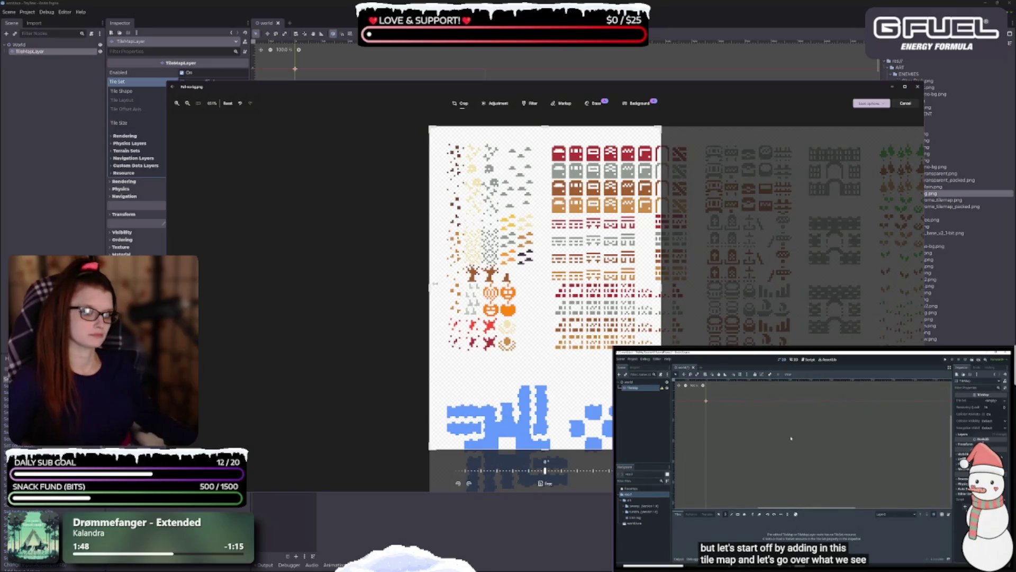
scroll(536, 180, "up", 2)
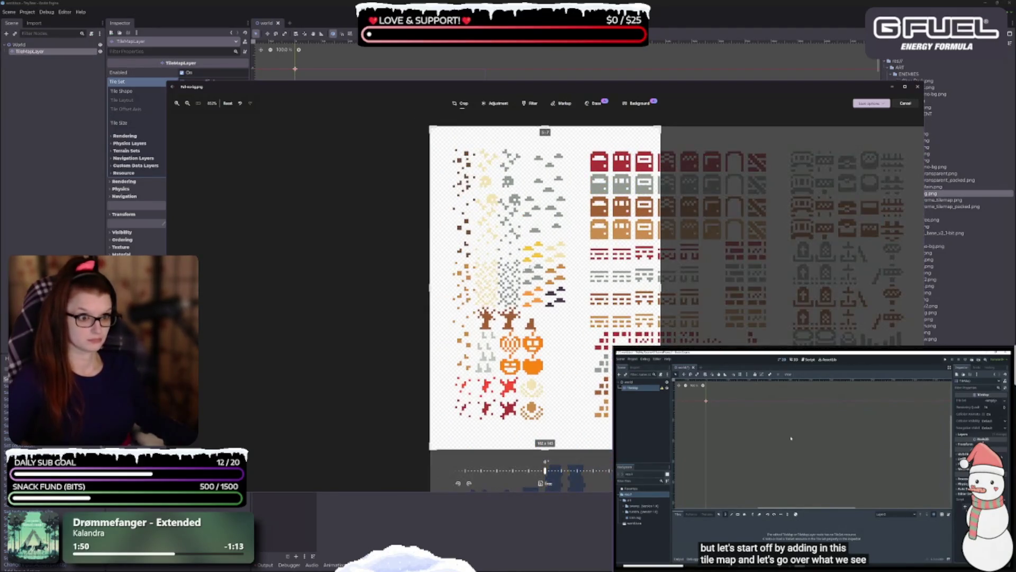
left_click_drag(431, 287, 447, 287)
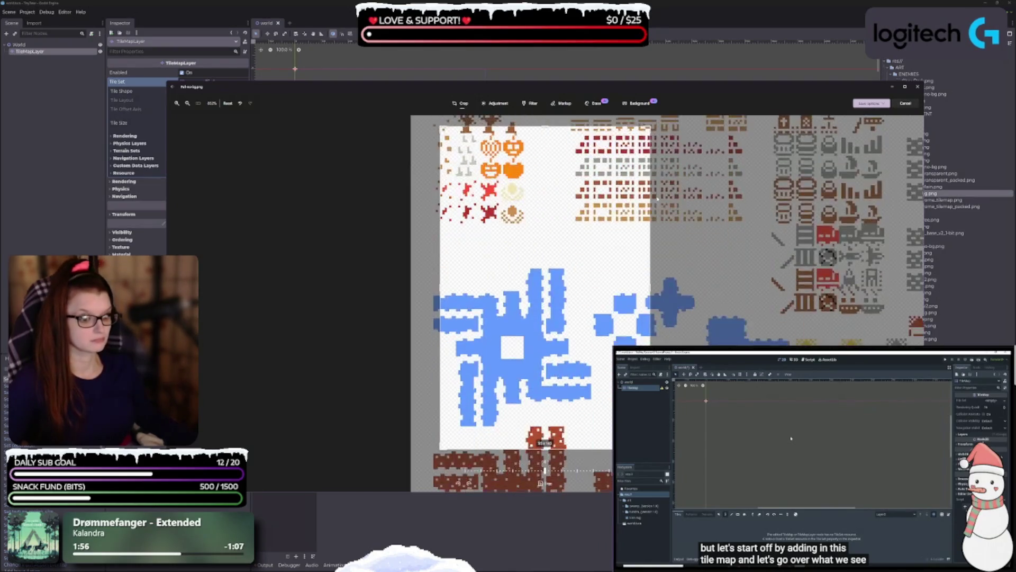
left_click_drag(563, 364, 547, 200)
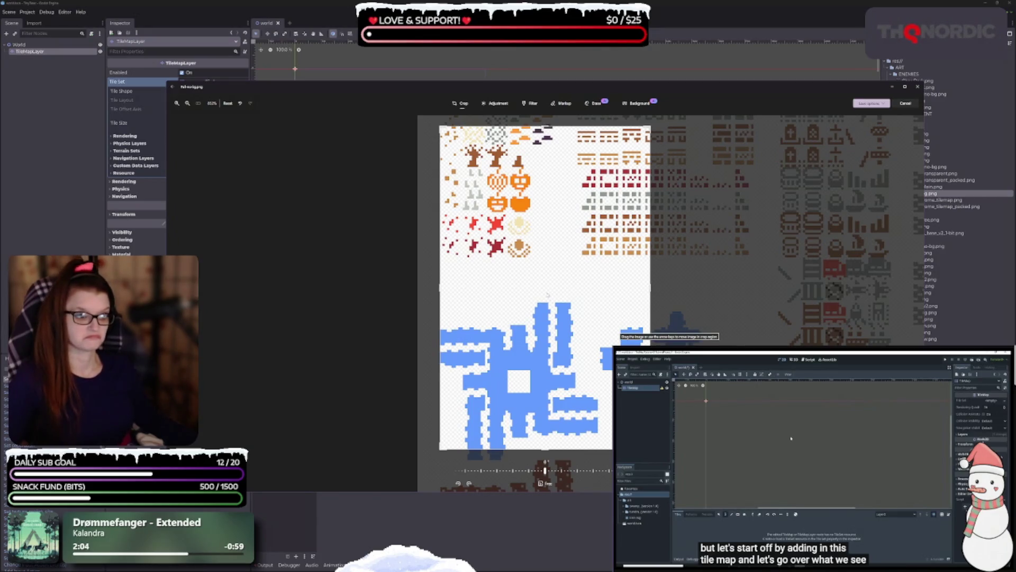
left_click_drag(561, 277, 585, 363)
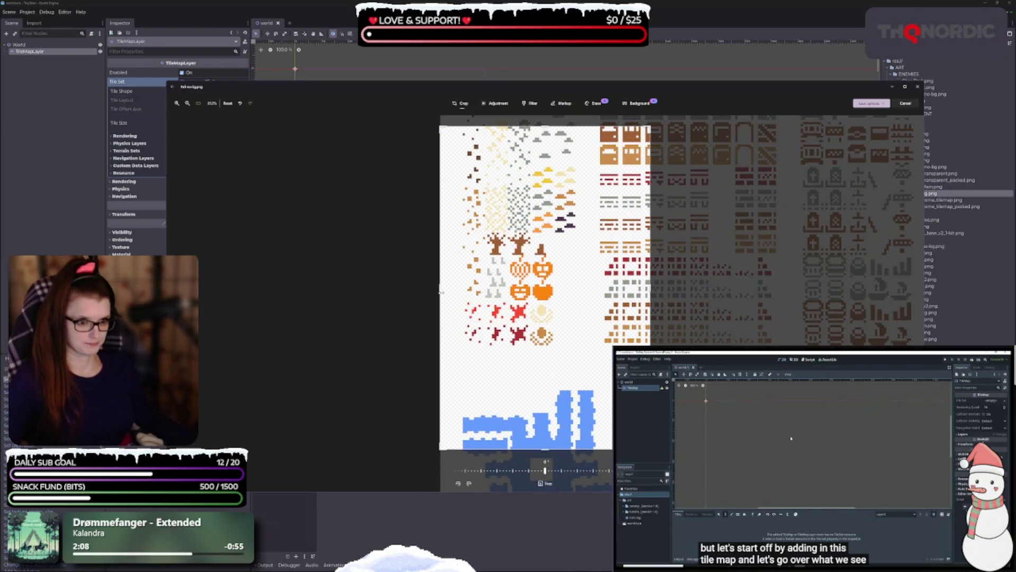
mouse_move(440, 289)
left_mouse_down()
mouse_move(449, 288)
mouse_move(429, 285)
mouse_move(464, 289)
left_mouse_up()
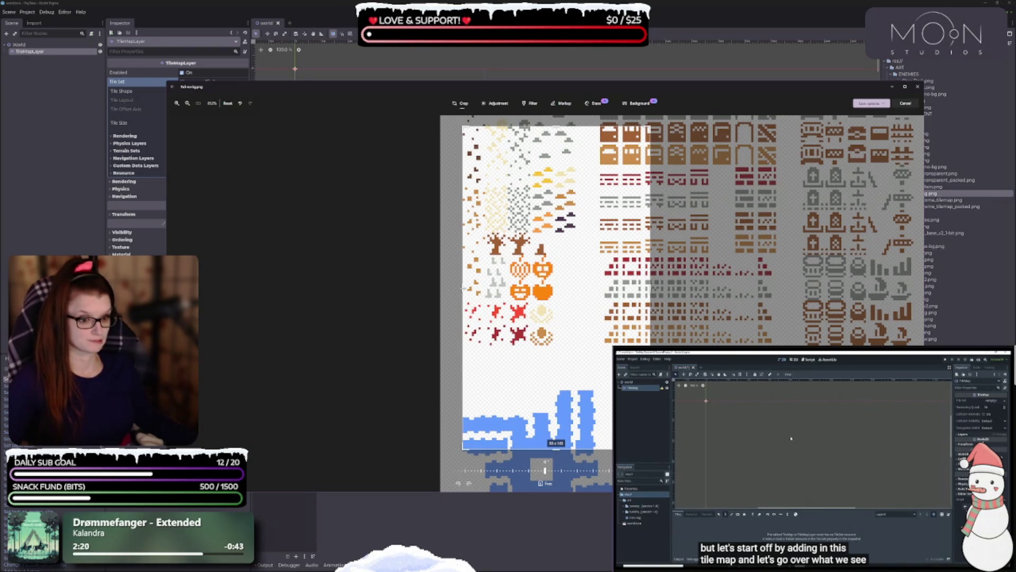
left_click_drag(463, 288, 460, 288)
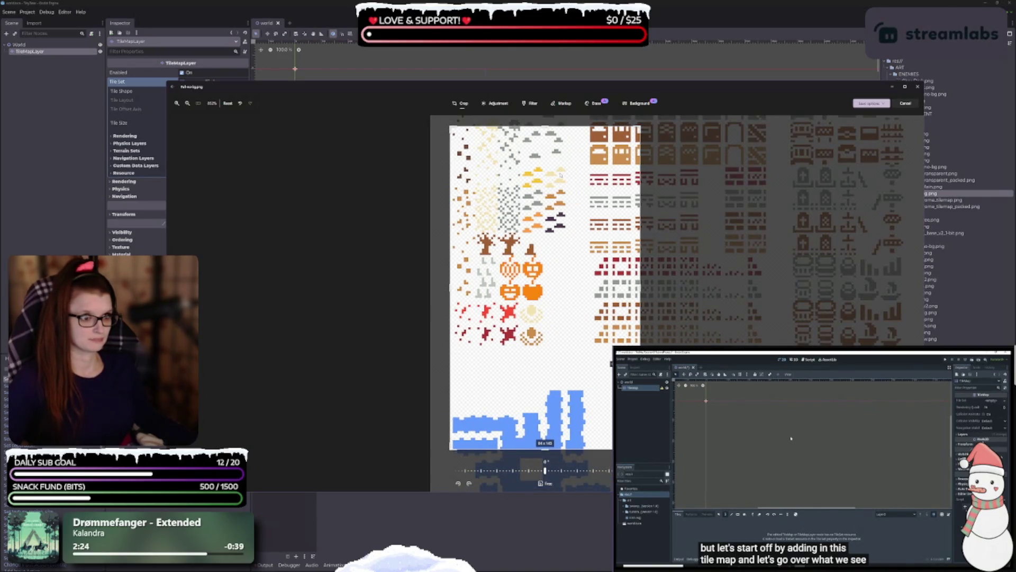
mouse_move(543, 125)
left_mouse_down()
mouse_move(543, 113)
mouse_move(534, 127)
left_mouse_up()
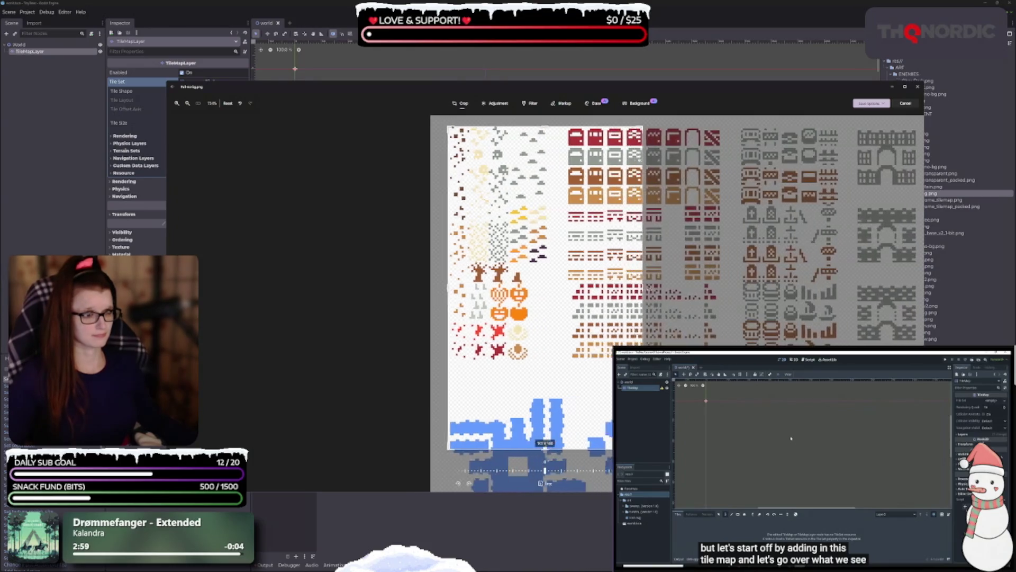
Step: Fine-tune the crop's right edge and pull its bottom edge down to take in more of the tileset
left_click_drag(846, 295, 849, 292)
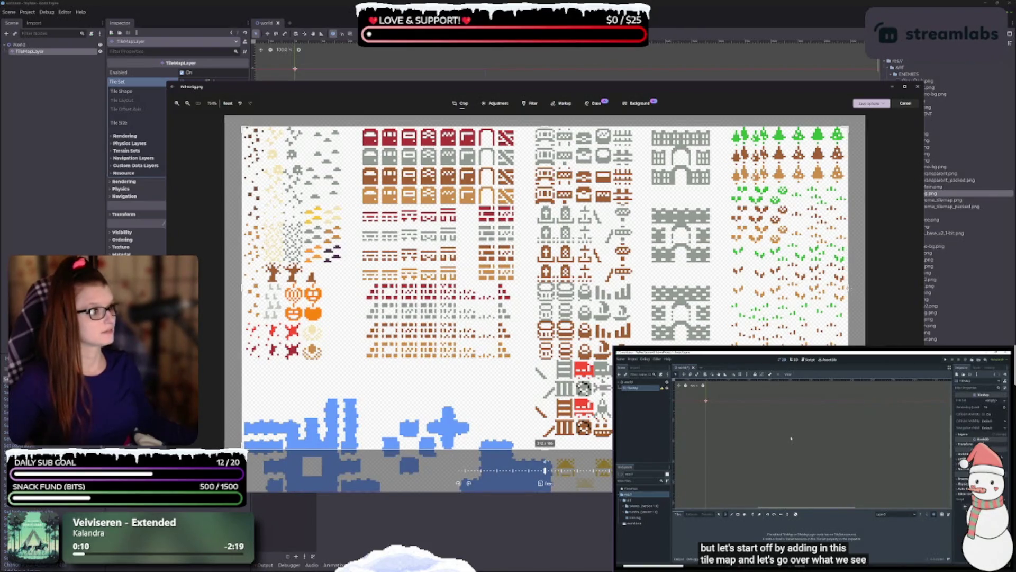
left_click_drag(847, 285, 849, 288)
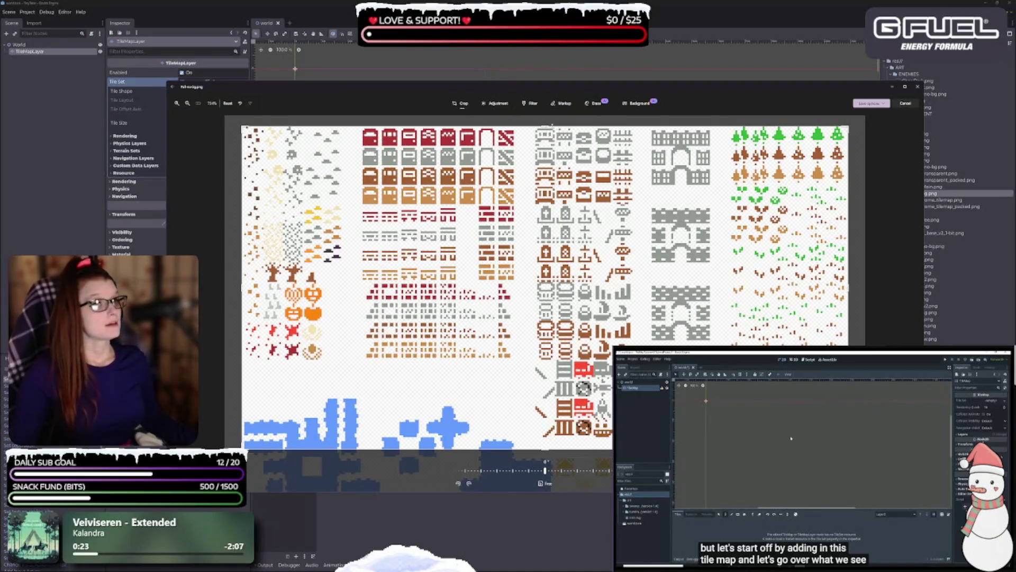
left_click_drag(545, 449, 545, 491)
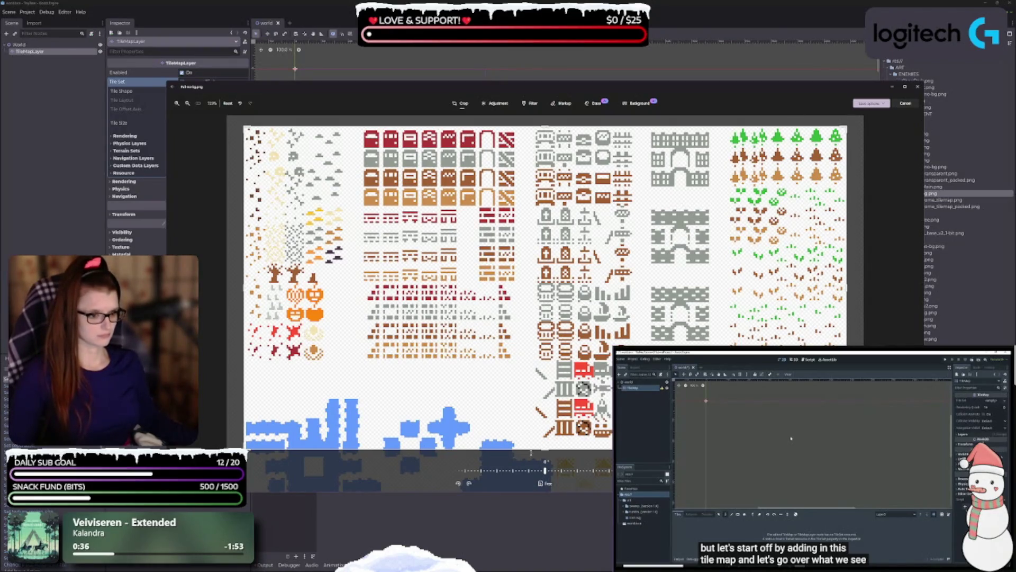
left_click_drag(531, 451, 542, 487)
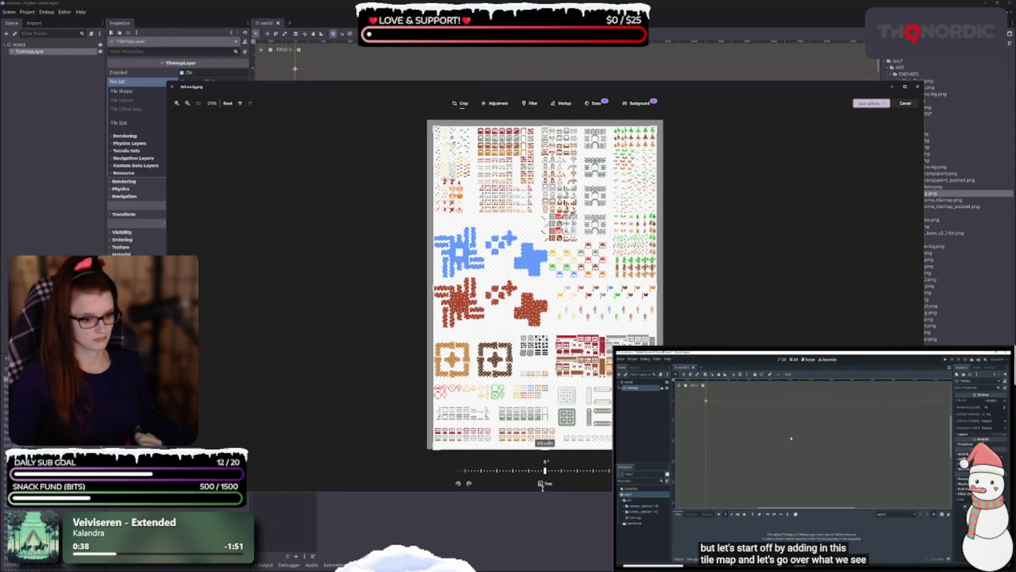
left_click_drag(546, 450, 547, 450)
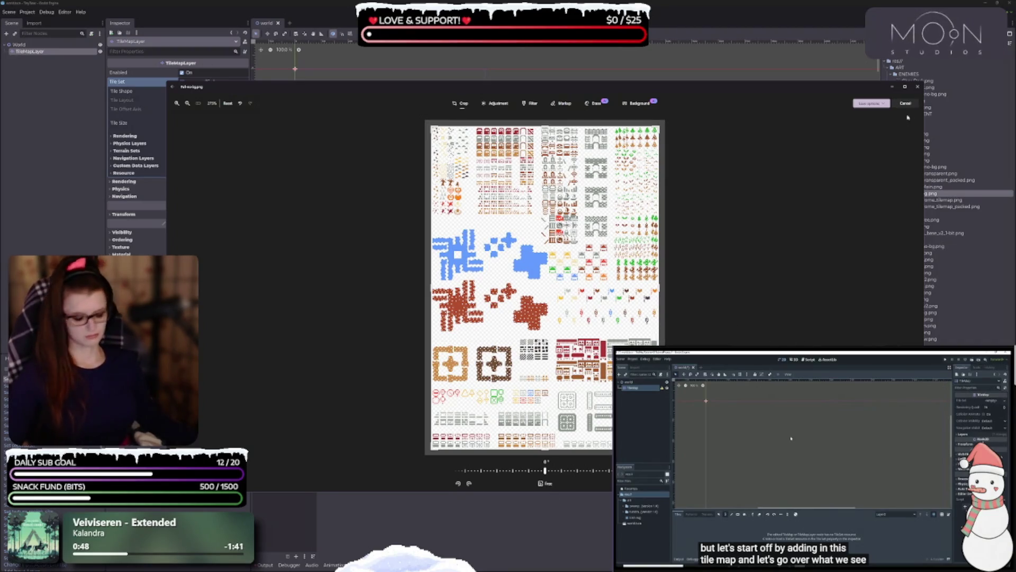
Step: Save the cropped Full-no-bg.png, then reopen it for editing in a maximized window
left_click(868, 103)
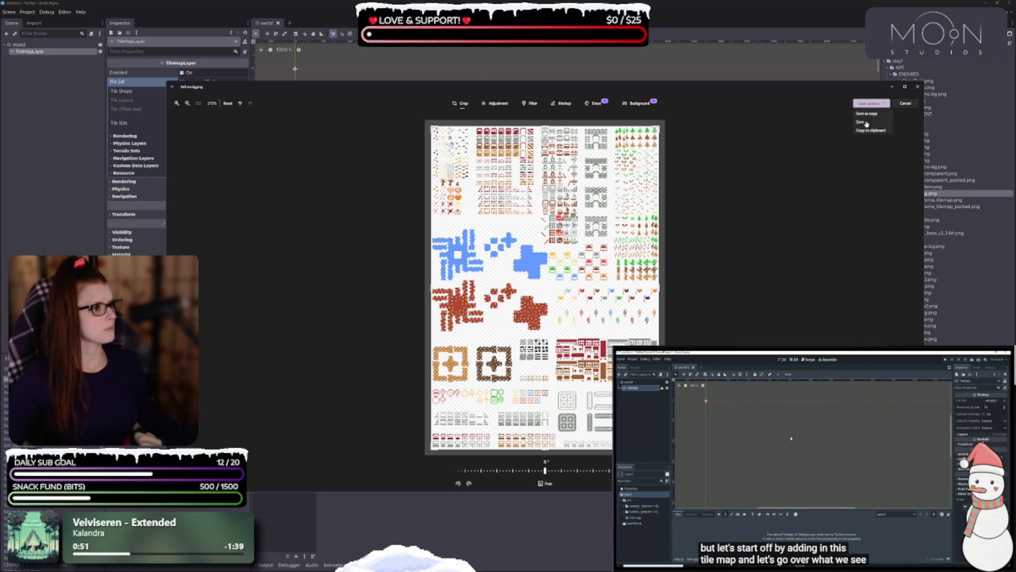
left_click(866, 123)
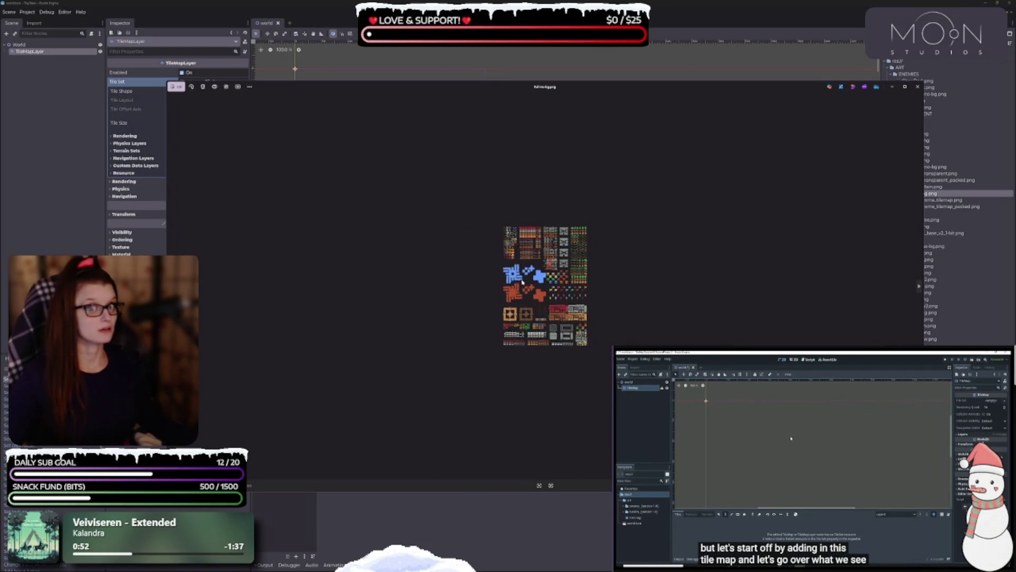
left_click(170, 87)
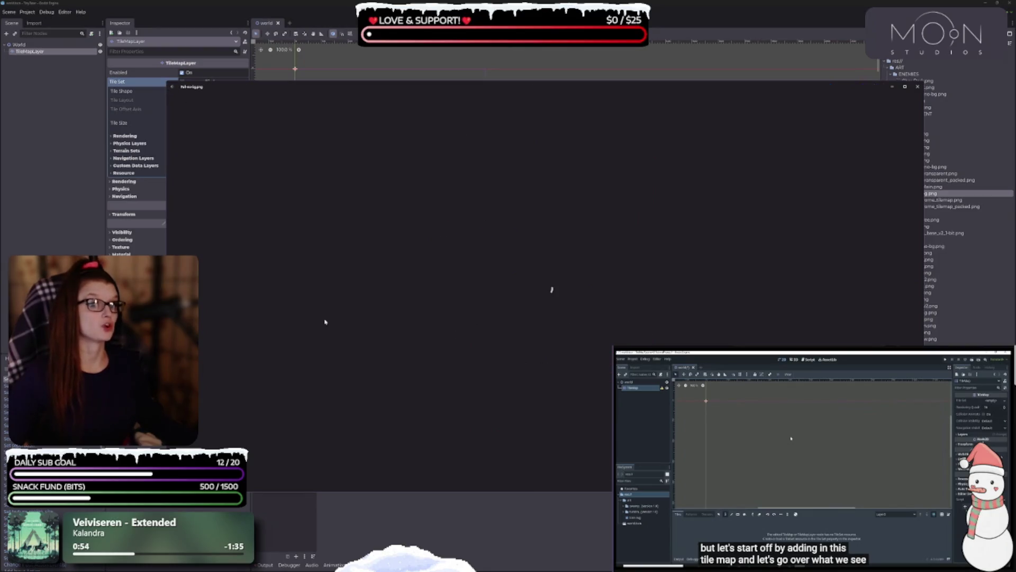
left_click(905, 86)
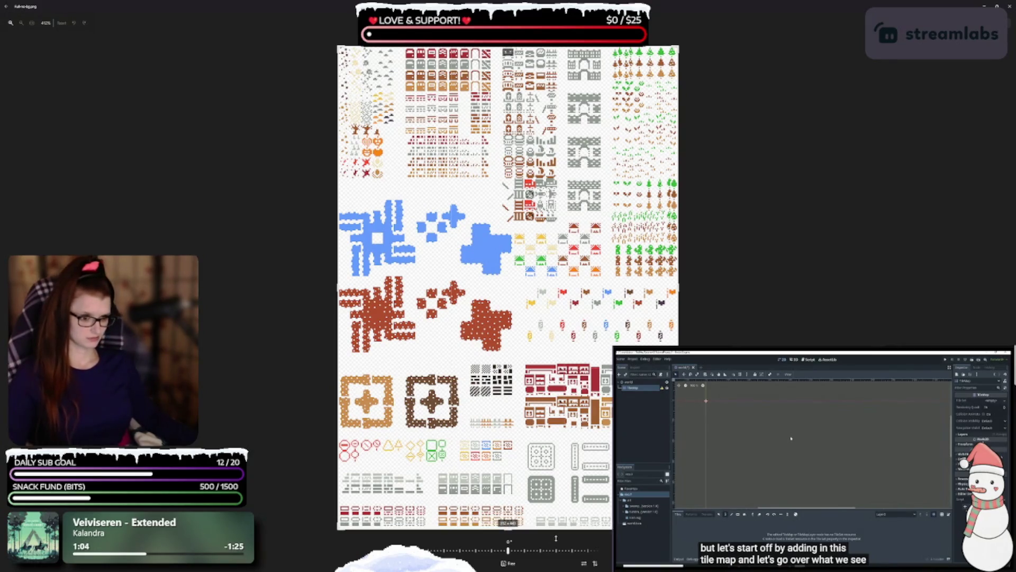
Step: Extend the crop out to the sheet's bottom and left edges so the whole Full-no-bg.png is kept
scroll(500, 542, "up", 5)
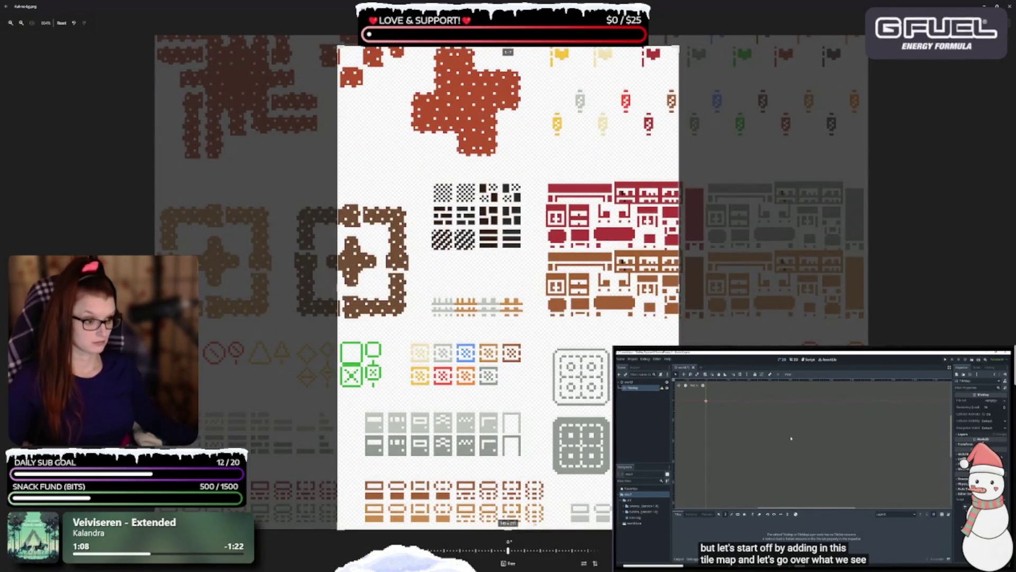
scroll(557, 484, "right", 5)
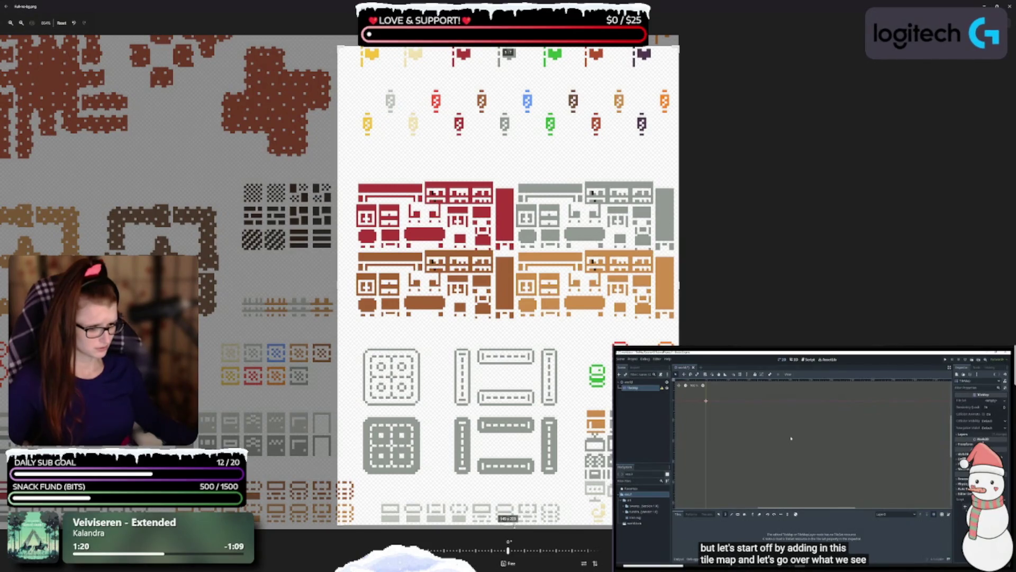
left_click_drag(514, 525, 509, 530)
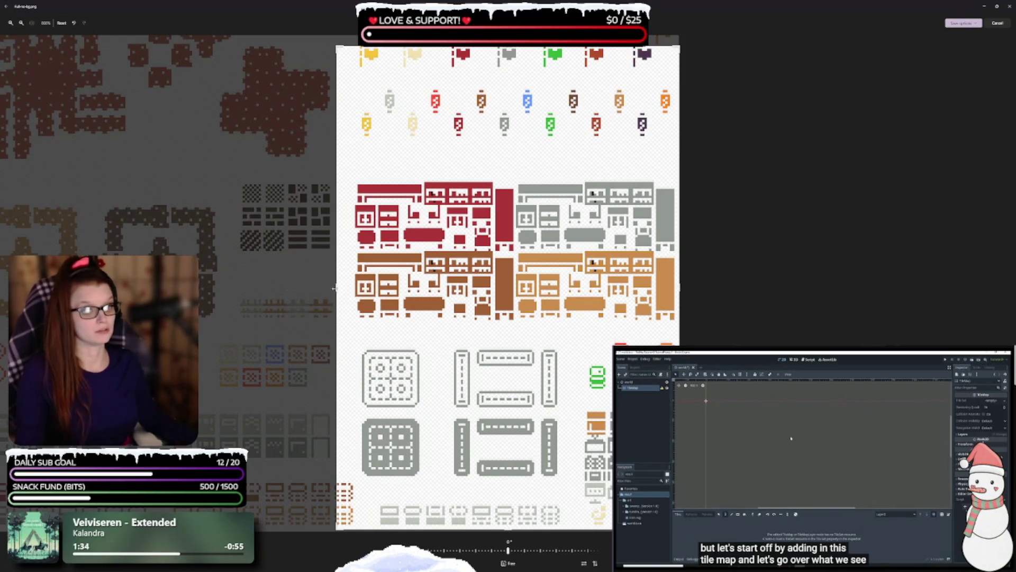
left_click_drag(335, 288, 2, 289)
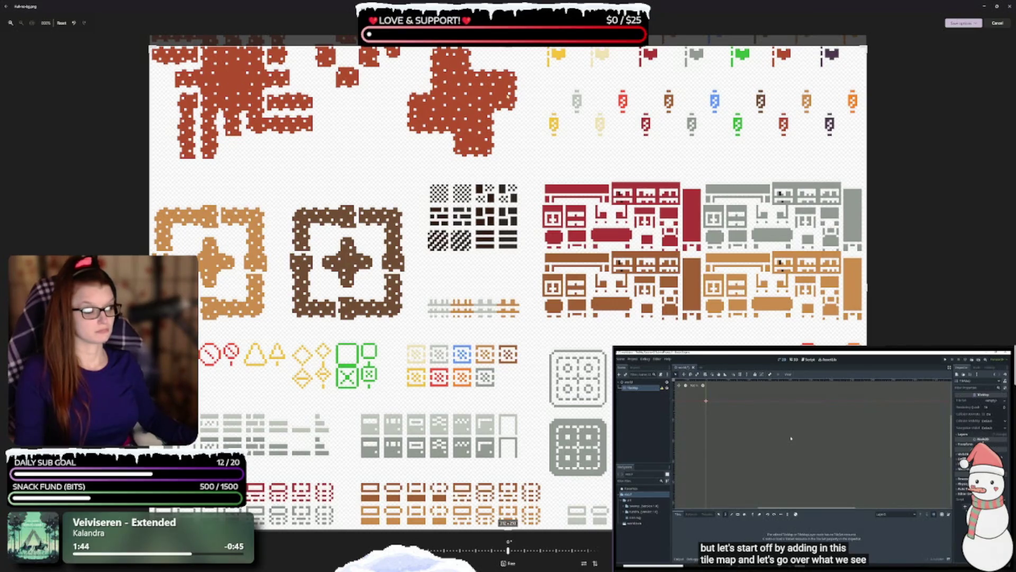
scroll(506, 49, "down", 4)
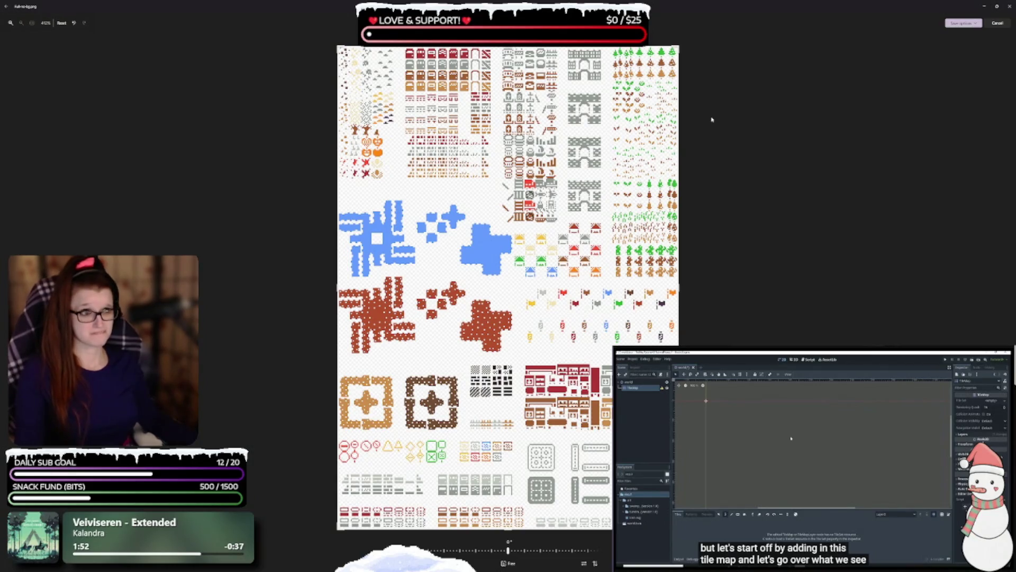
Step: Save the re-cropped Full-no-bg.png as a file, dismiss the save dialog, and close Photos
left_click(963, 22)
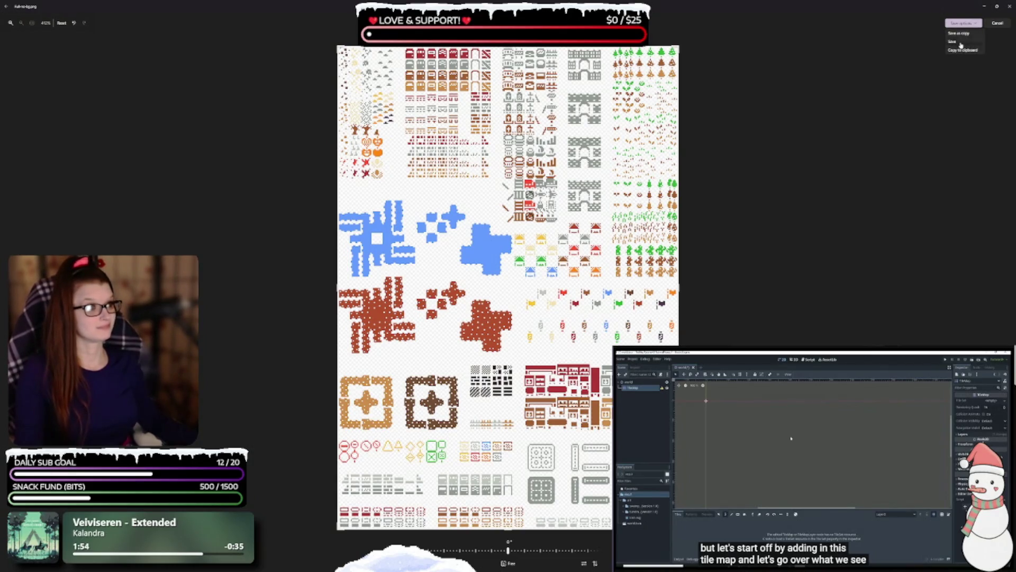
left_click(963, 50)
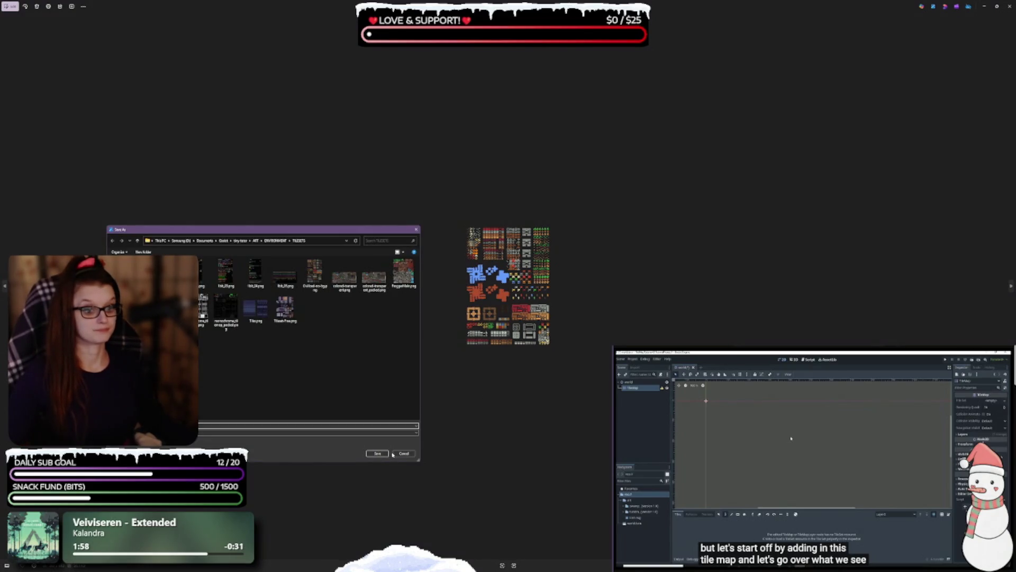
left_click(399, 455)
scroll(560, 332, "up", 5)
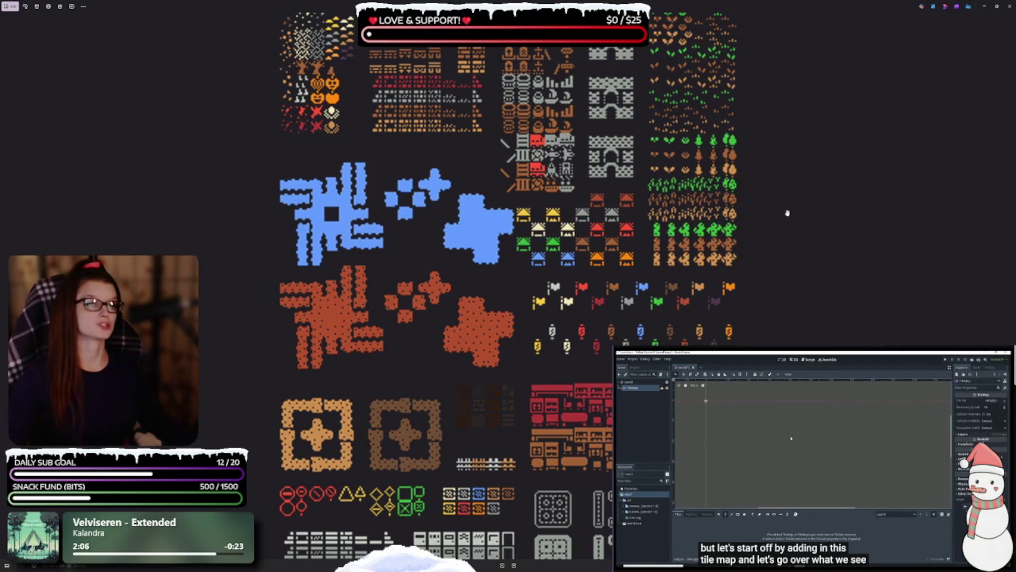
left_click(1009, 6)
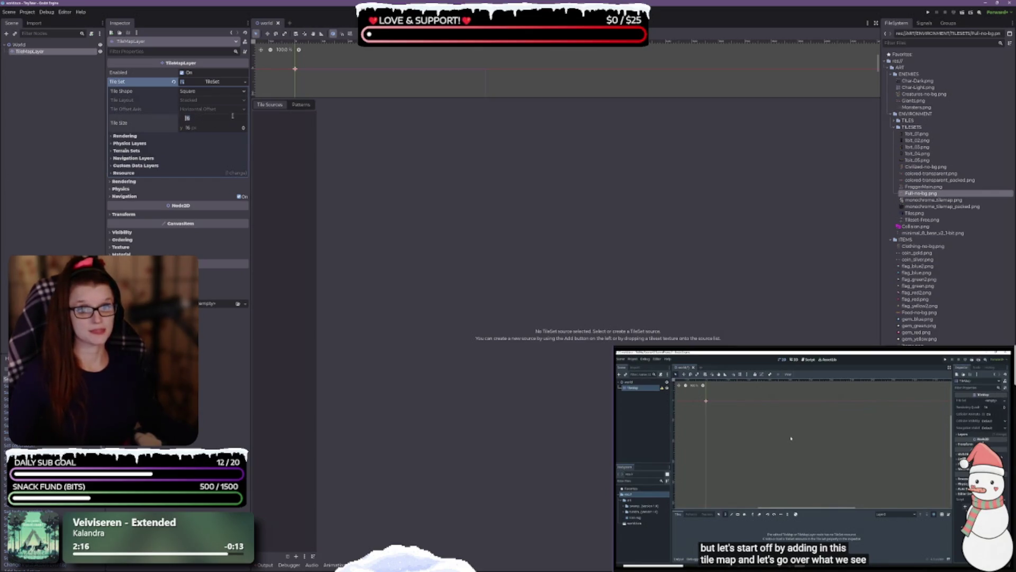
Step: Enter 8 for both Tile Size x and y in the TileSet, then save the world scene
type("8")
key("Tab")
type("8")
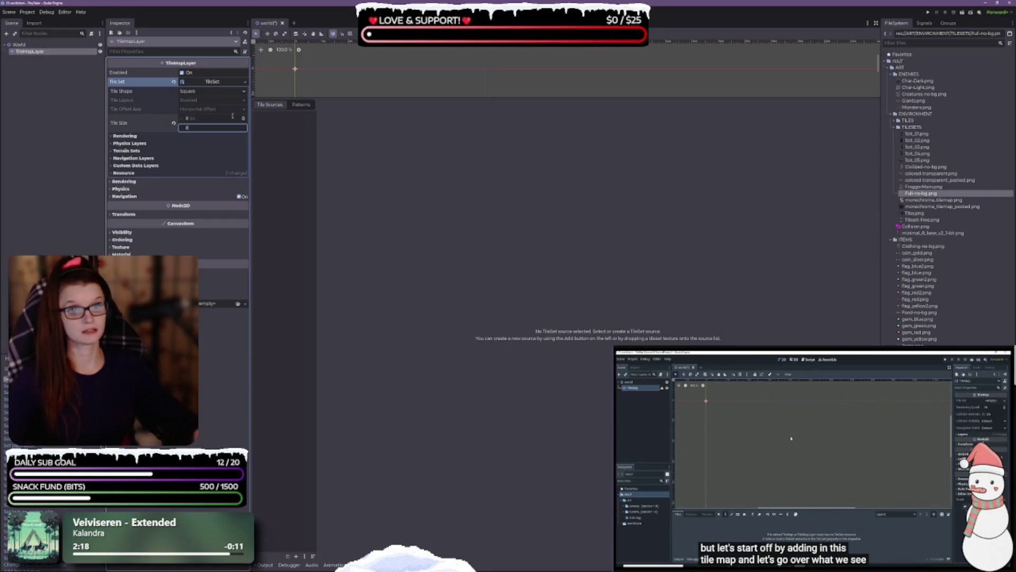
key("ctrl+s")
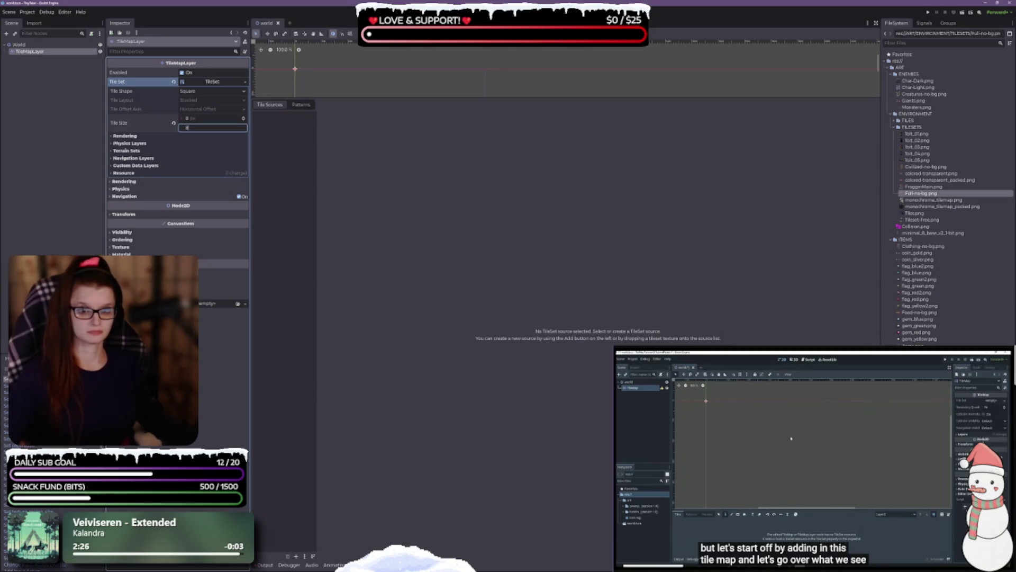
Step: Briefly inspect the TileSet's Resource and Rendering sections and the layer's Rendering properties
left_click(110, 174)
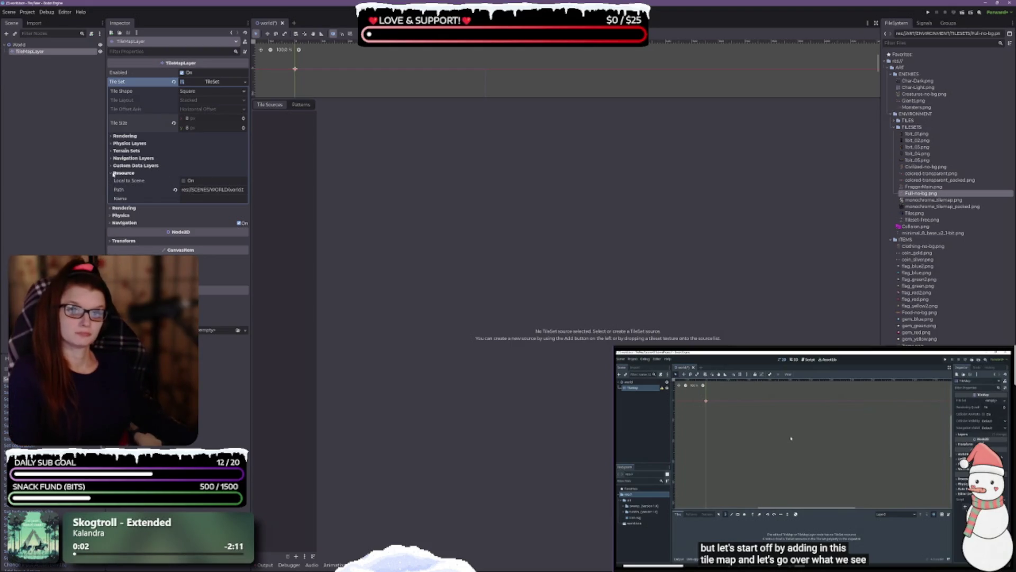
left_click(113, 174)
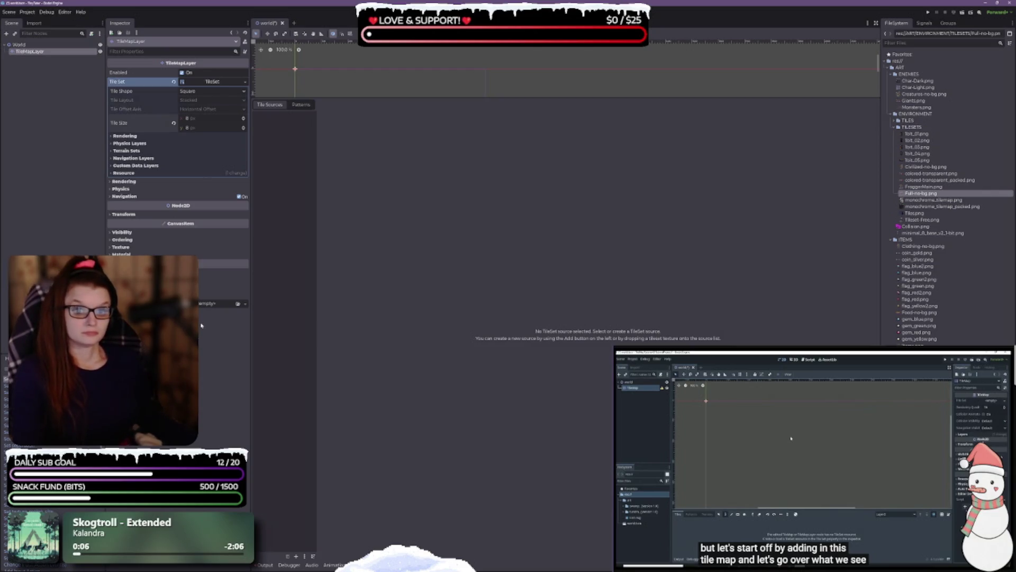
left_click(110, 182)
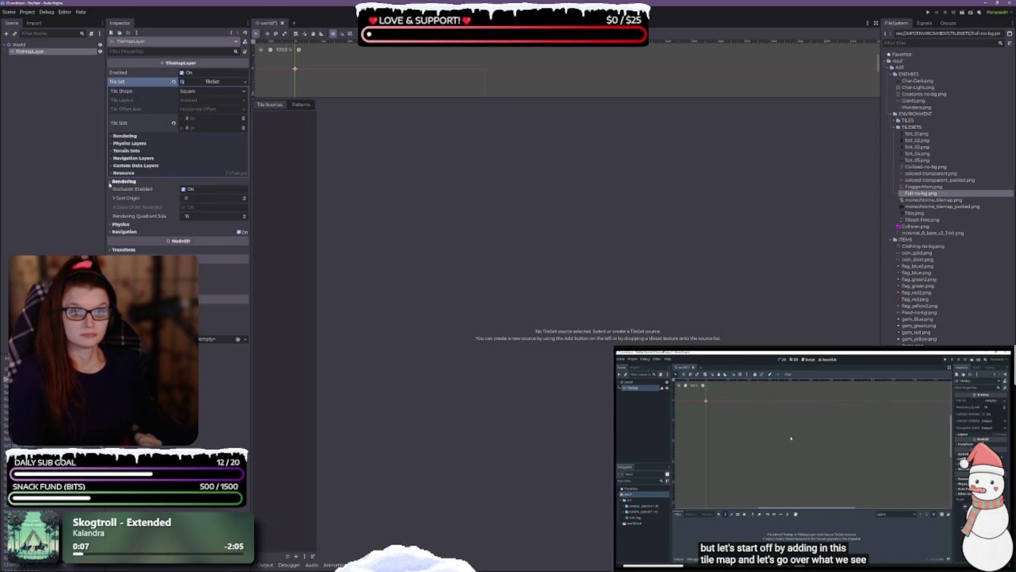
left_click(110, 182)
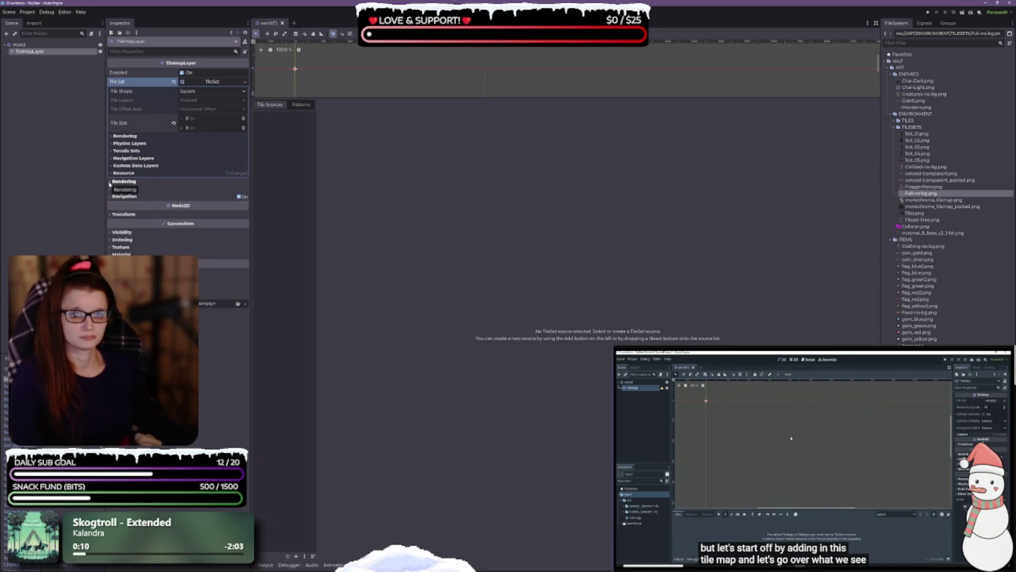
left_click(113, 136)
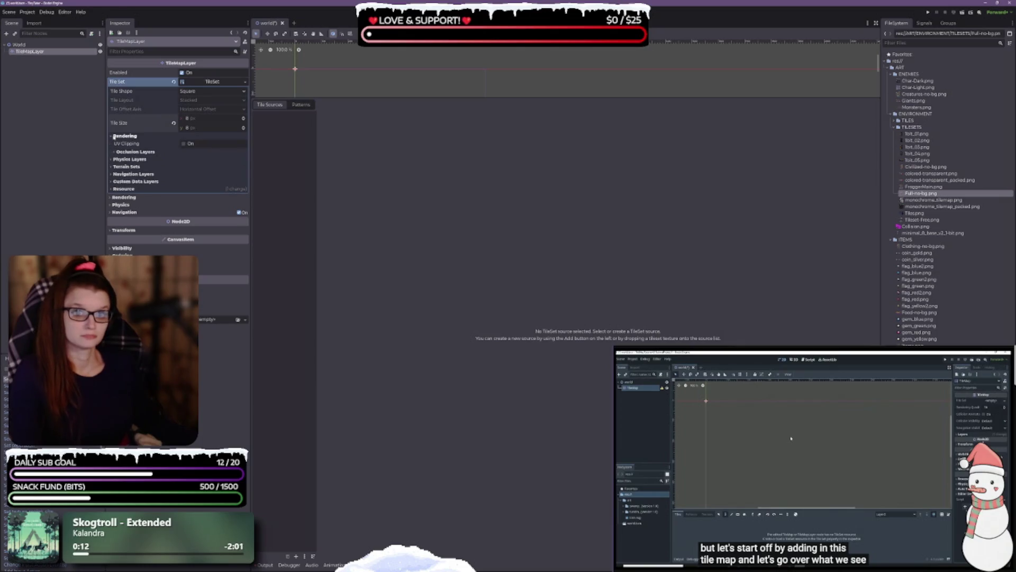
left_click(113, 136)
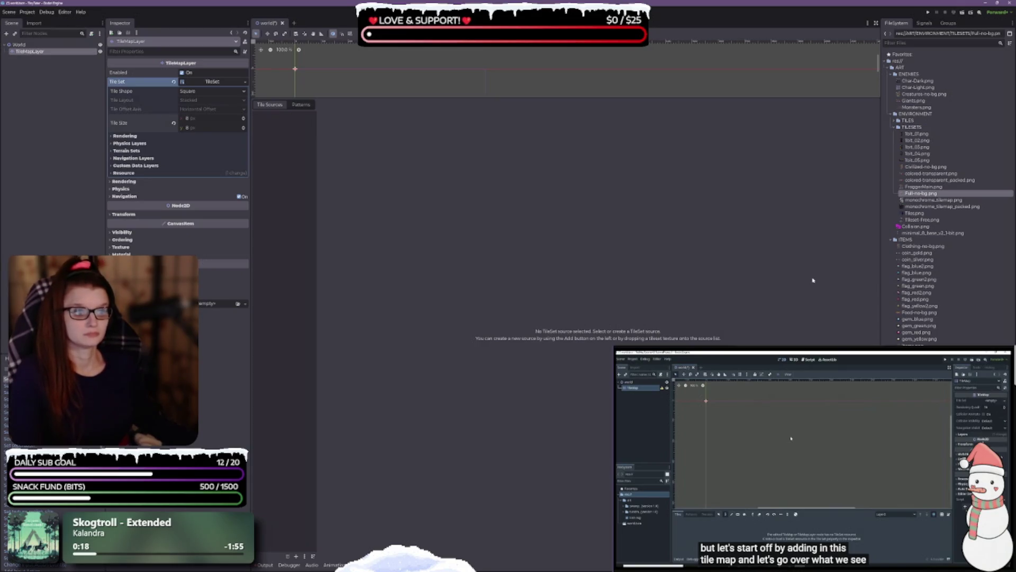
Step: Drop Full-no-bg.png into Tile Sources, accept auto-creating its tiles, and save the world scene
mouse_move(921, 194)
left_mouse_down()
mouse_move(254, 280)
mouse_move(273, 217)
left_mouse_up()
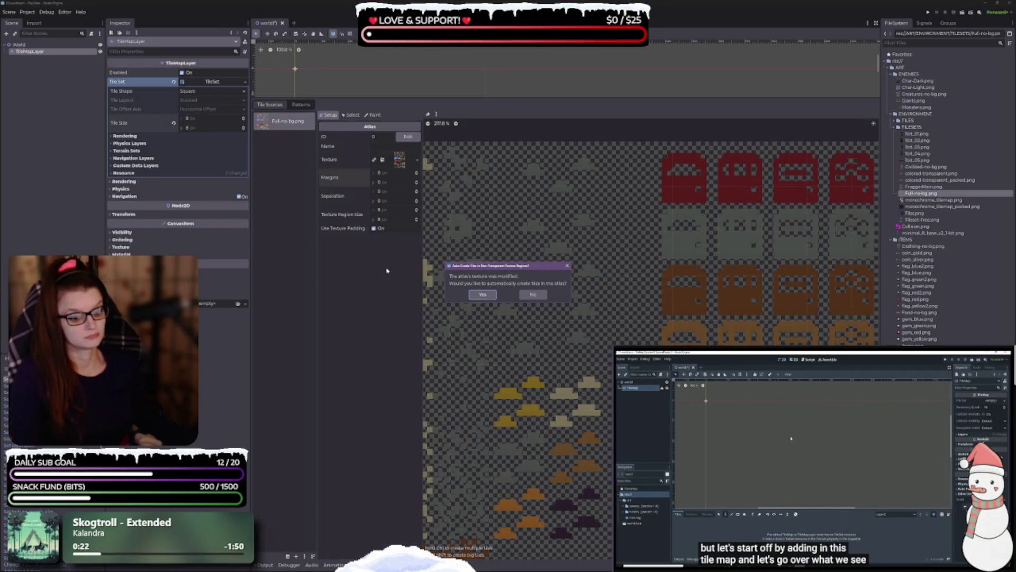
left_click(484, 295)
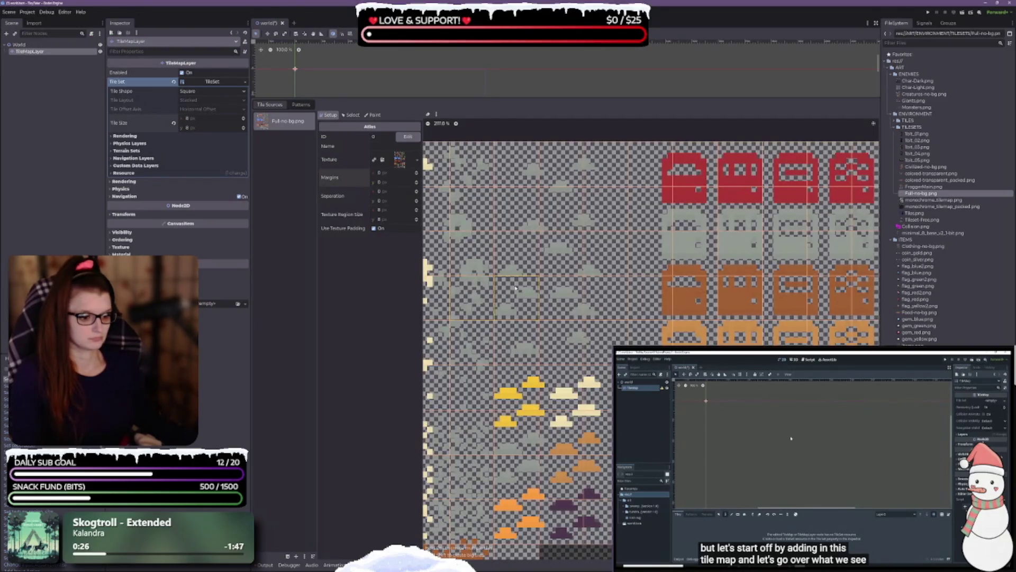
key("ctrl+s")
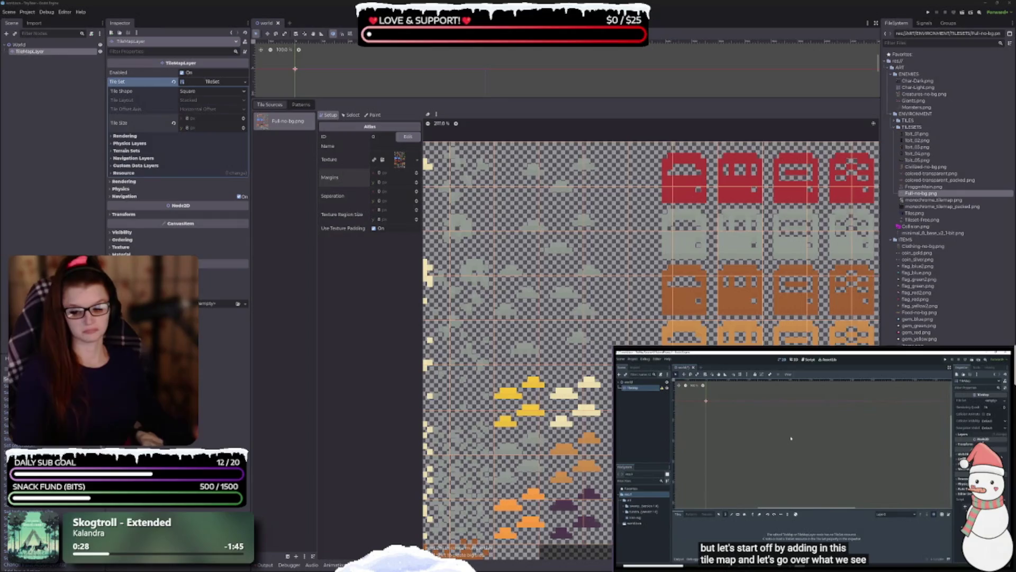
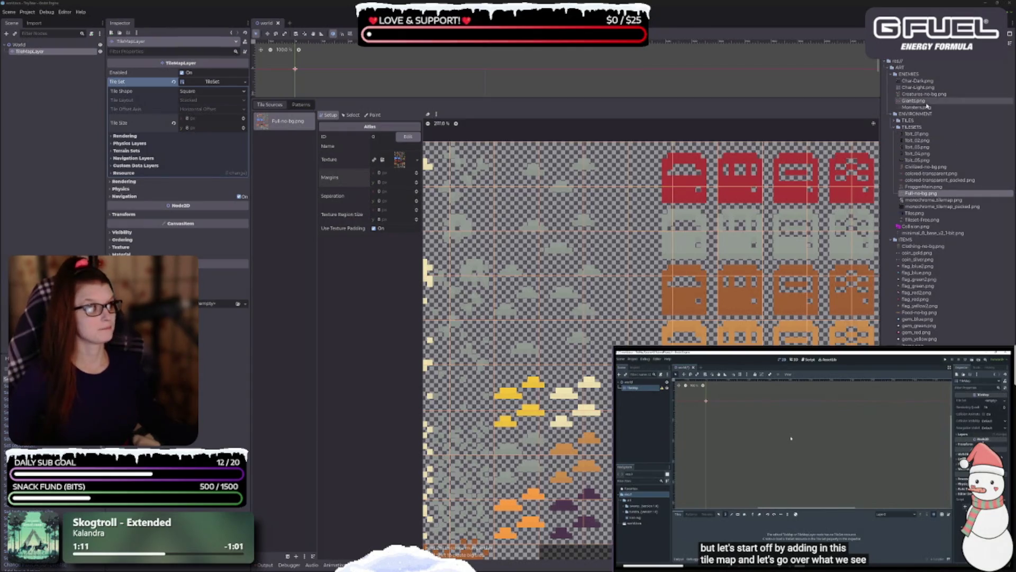
Step: Create tiles in every non-transparent region of the Full-no-bg.png atlas
left_click(873, 126)
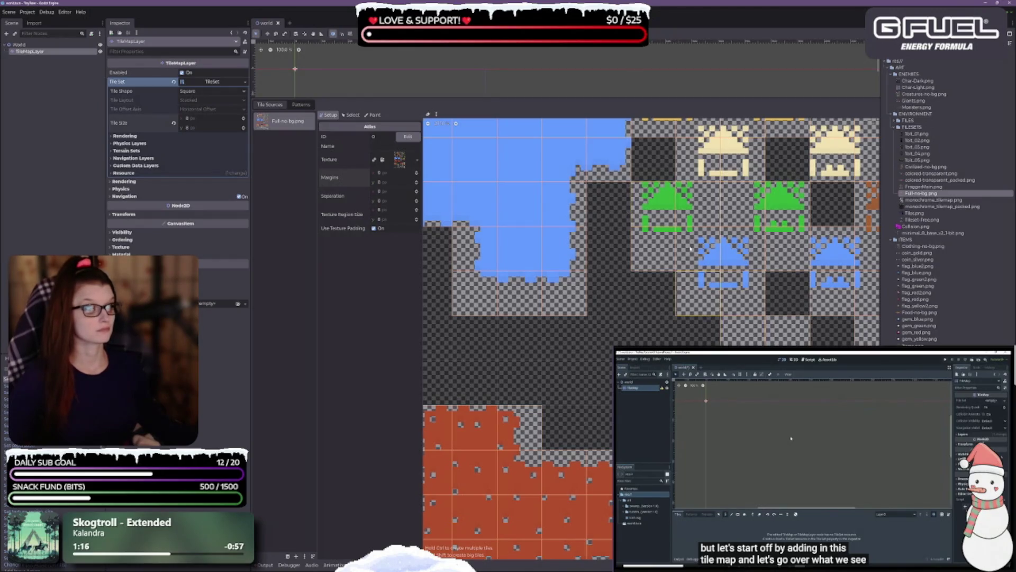
scroll(690, 249, "down", 1)
left_click(436, 114)
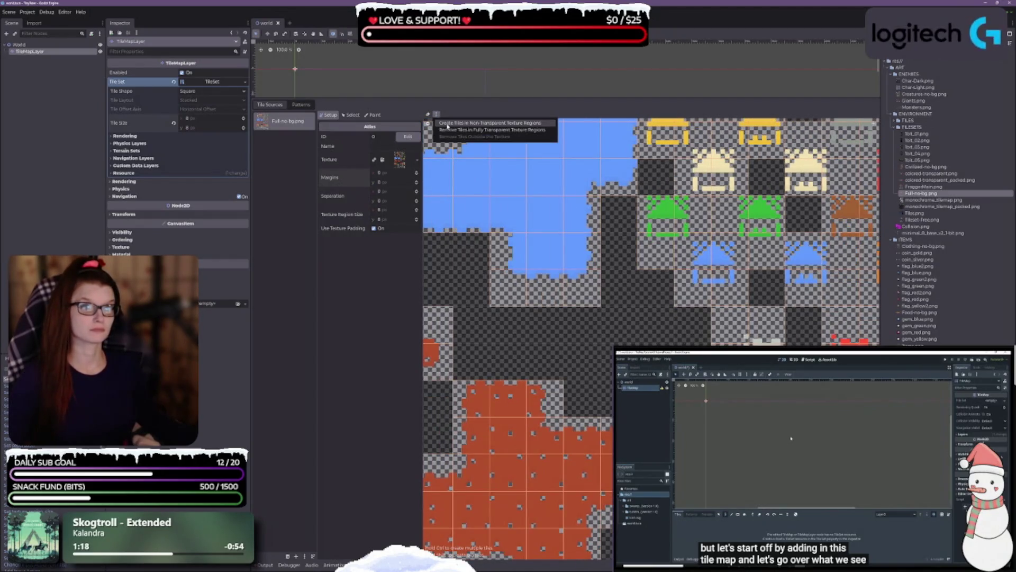
left_click(448, 125)
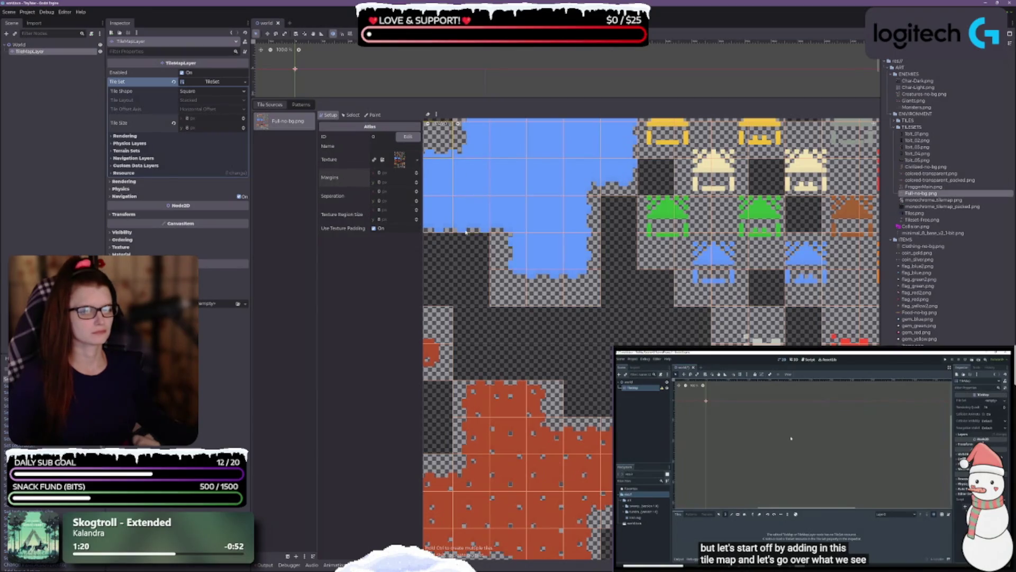
Step: Zoom in and out across the atlas to inspect the newly created tiles
scroll(545, 281, "down", 1)
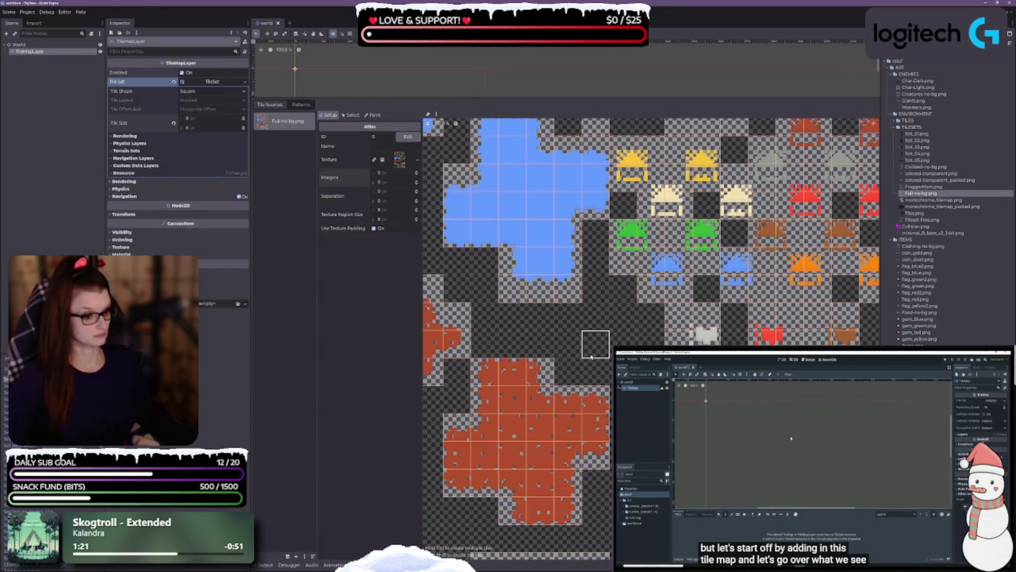
scroll(584, 349, "down", 2)
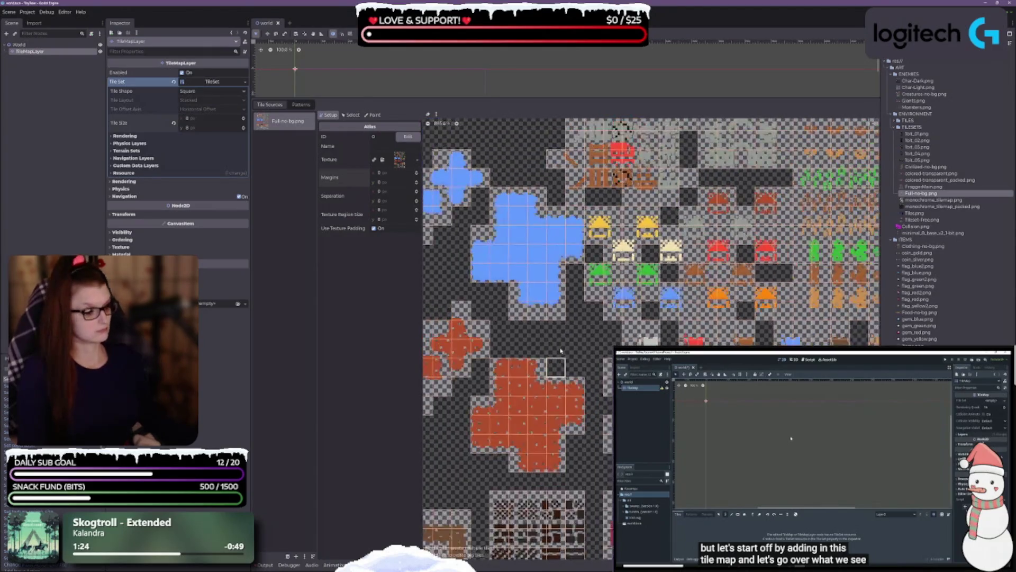
scroll(549, 302, "down", 1)
scroll(560, 357, "up", 3)
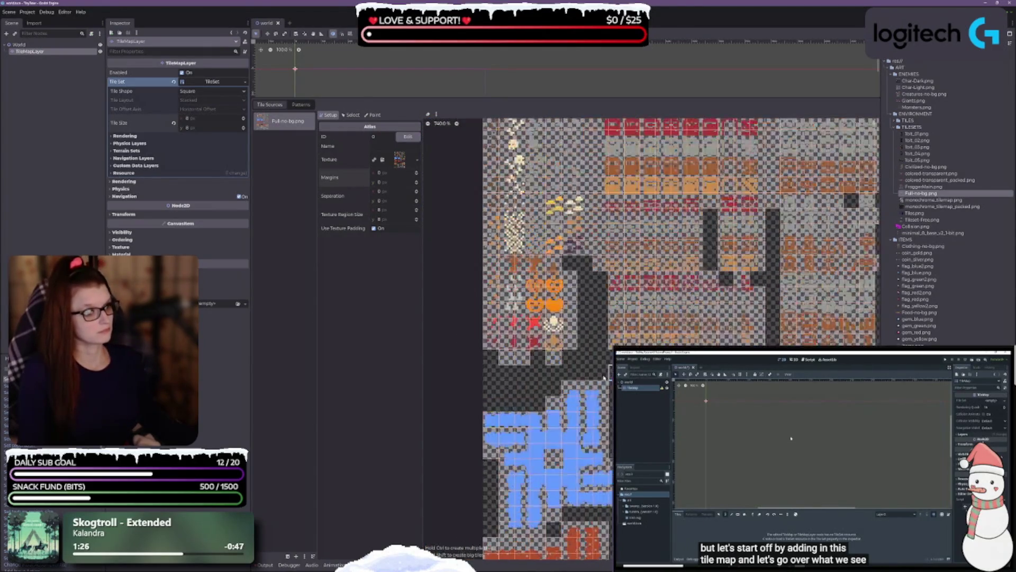
scroll(560, 357, "down", 1)
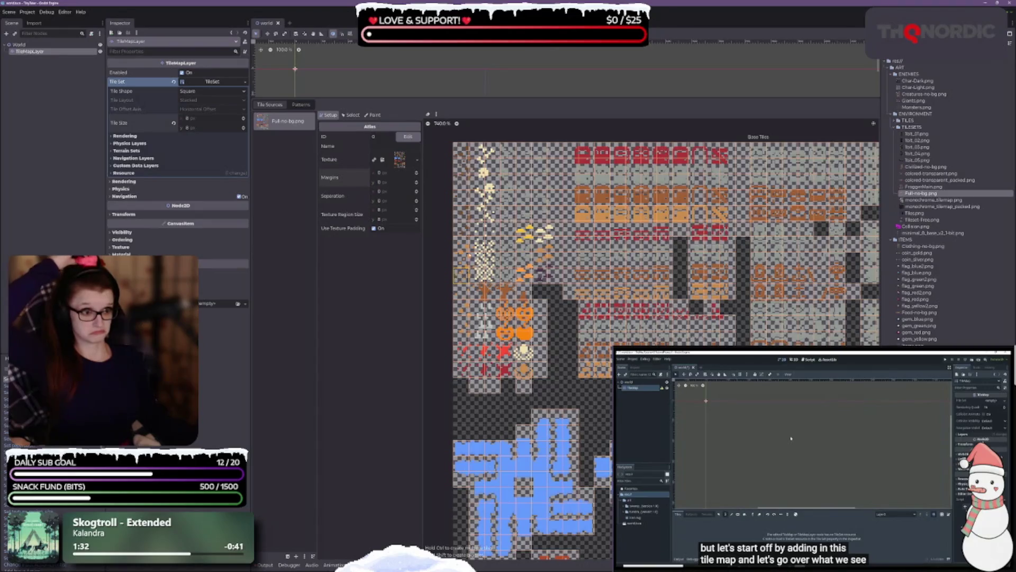
scroll(461, 274, "up", 4)
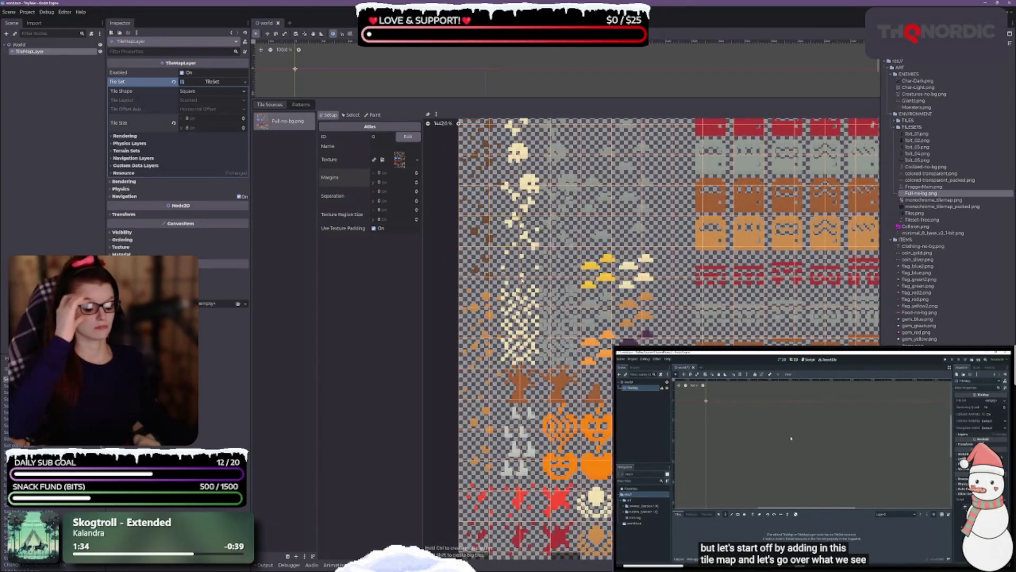
scroll(534, 317, "down", 2)
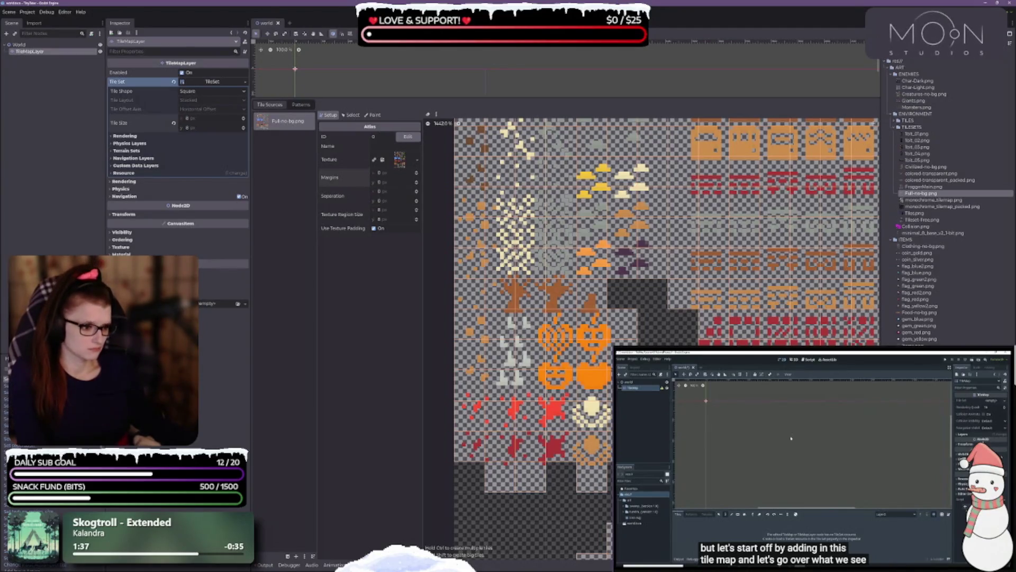
scroll(593, 418, "down", 3)
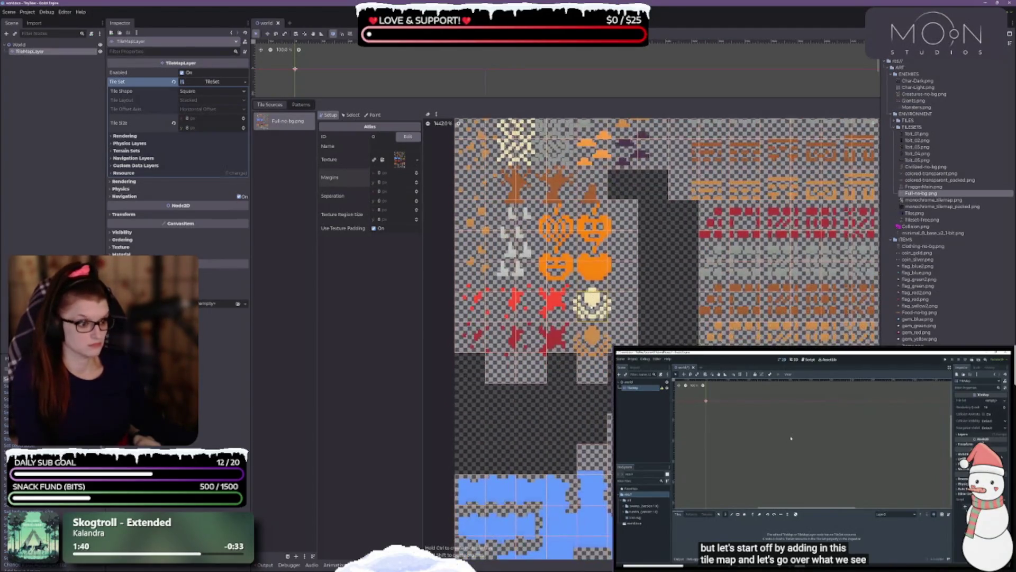
scroll(561, 286, "down", 1)
scroll(561, 280, "down", 2)
scroll(561, 280, "up", 5)
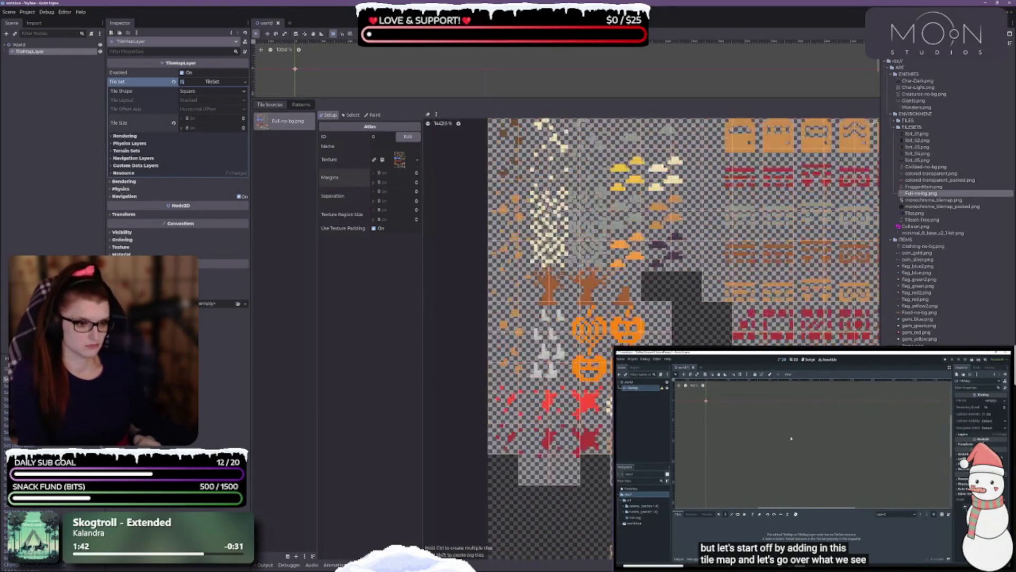
scroll(614, 317, "up", 2)
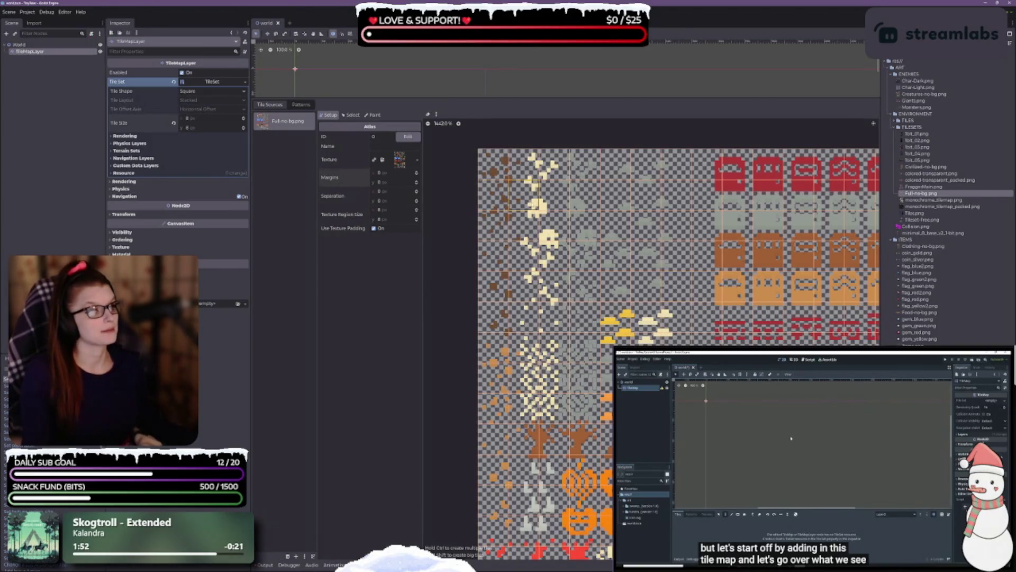
scroll(536, 286, "up", 5)
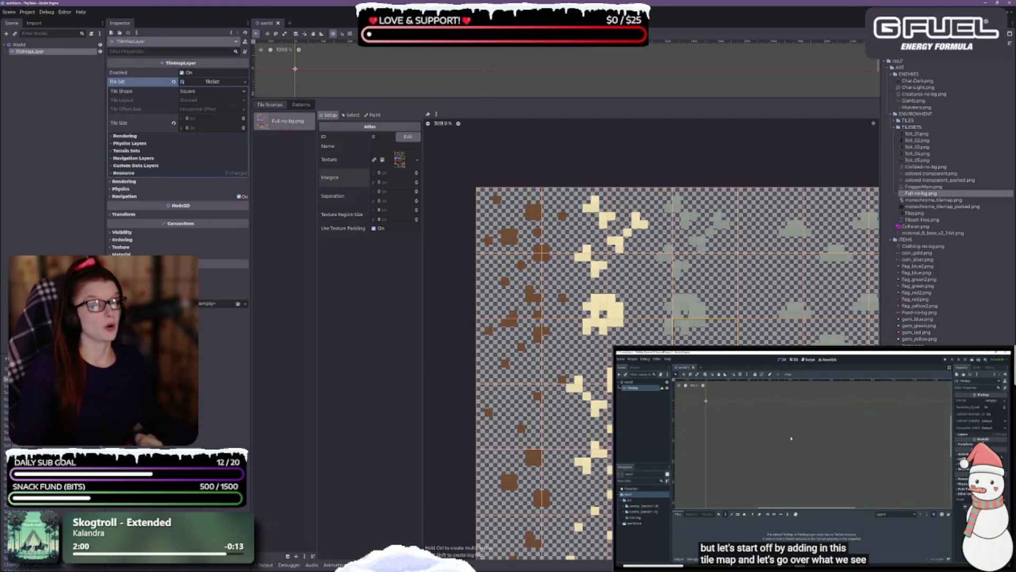
scroll(589, 381, "down", 5)
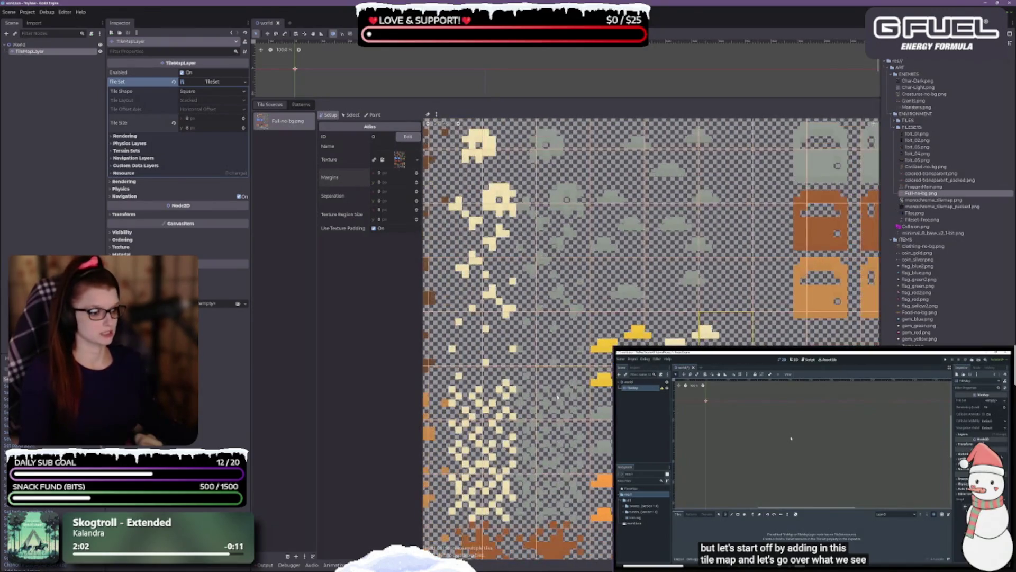
scroll(589, 381, "up", 3)
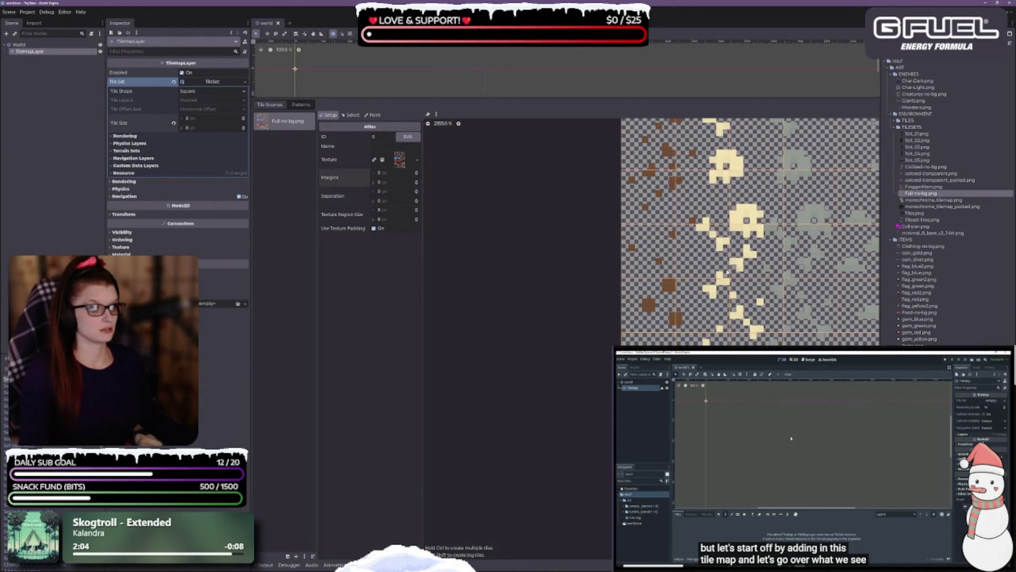
scroll(727, 271, "up", 3)
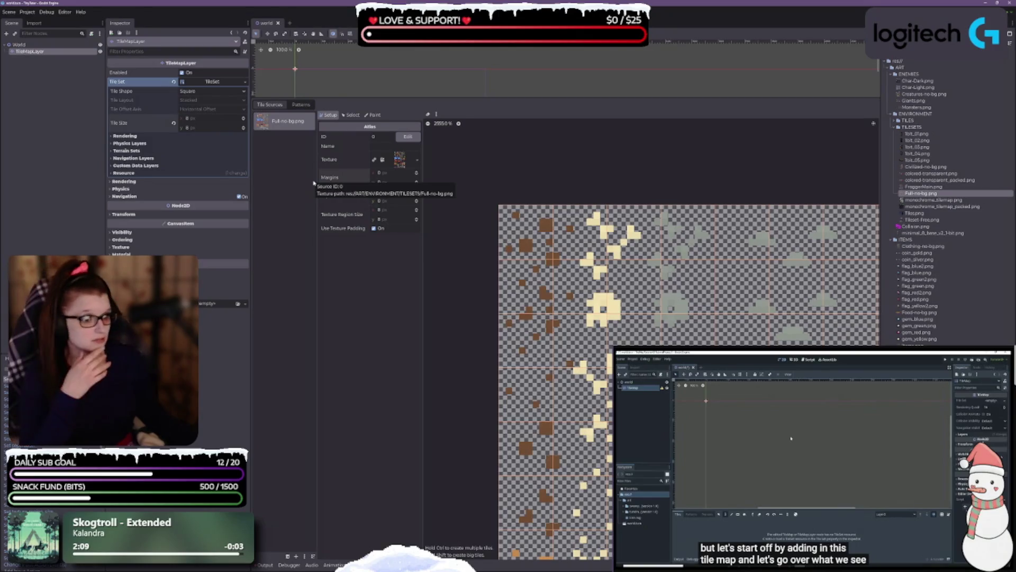
Step: Raise atlas Margins X and Y from 0 to 1 px, then check the grid alignment
left_click(416, 172)
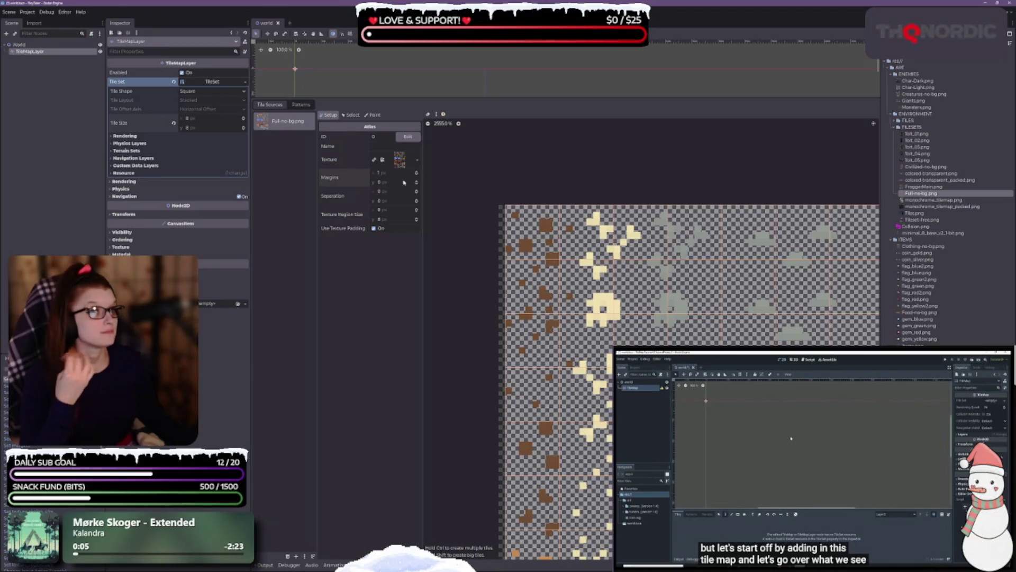
left_click(417, 182)
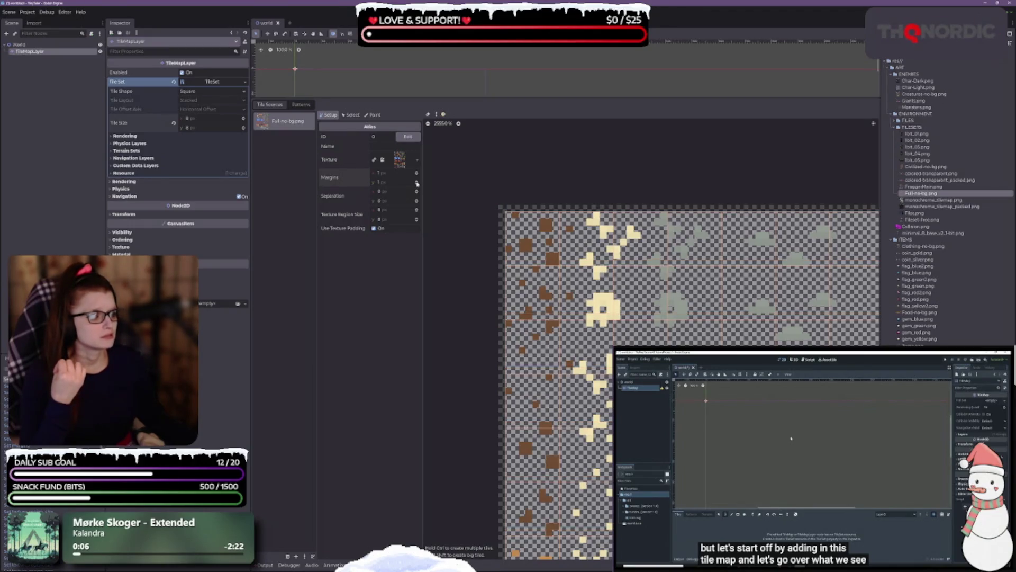
scroll(490, 284, "up", 3)
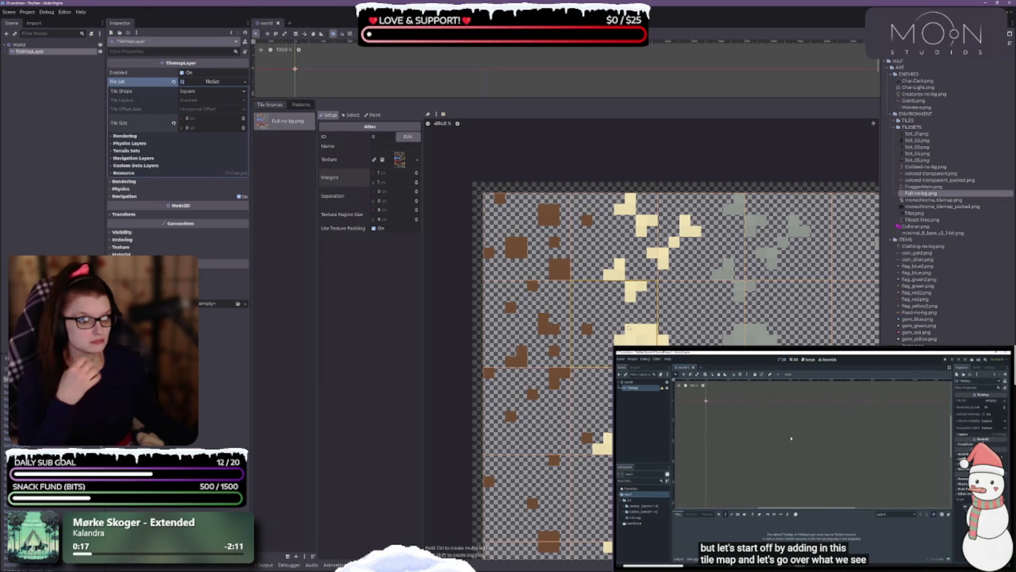
scroll(628, 326, "down", 5)
scroll(629, 326, "right", 3)
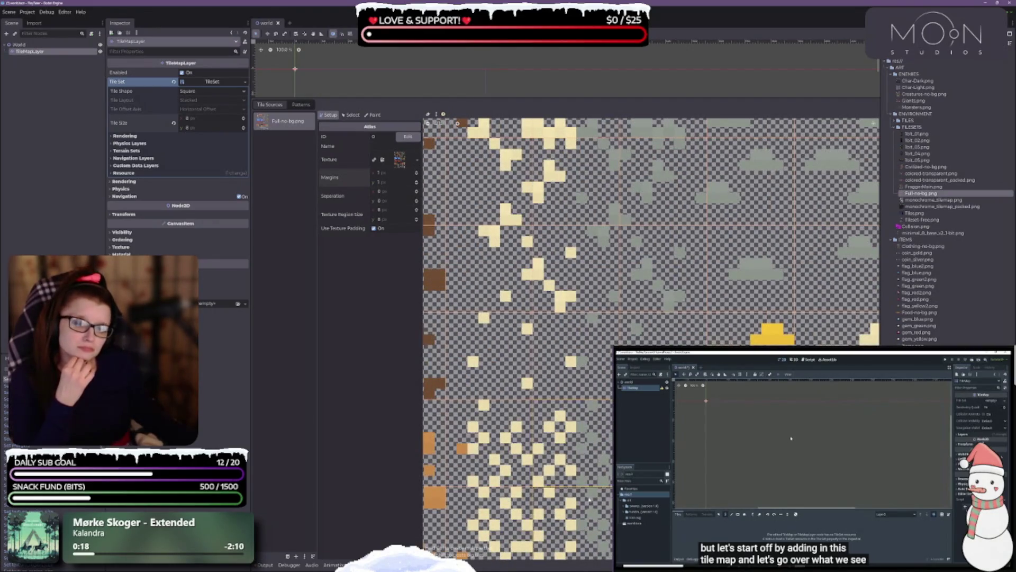
scroll(582, 424, "up", 2)
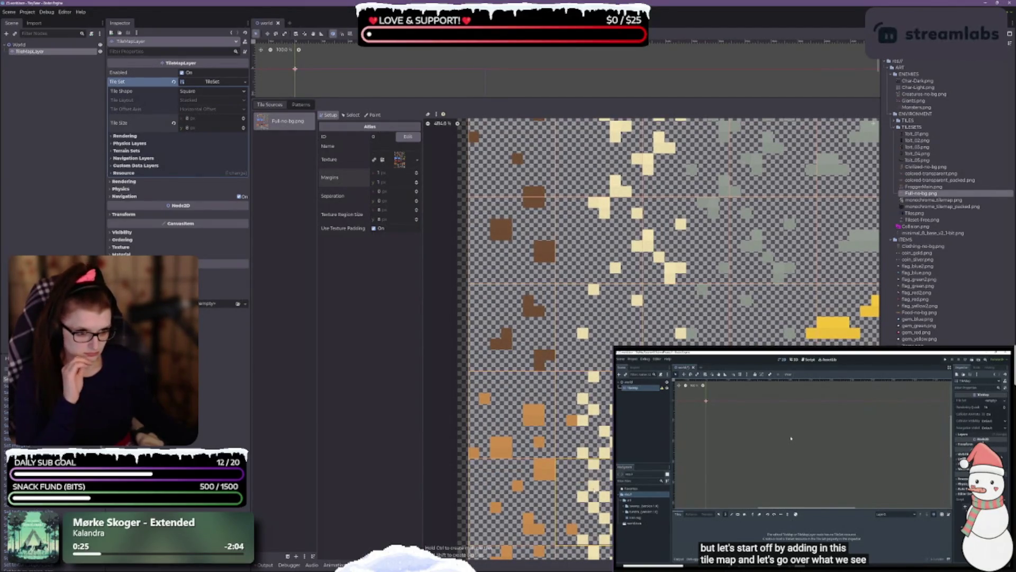
scroll(651, 338, "down", 5)
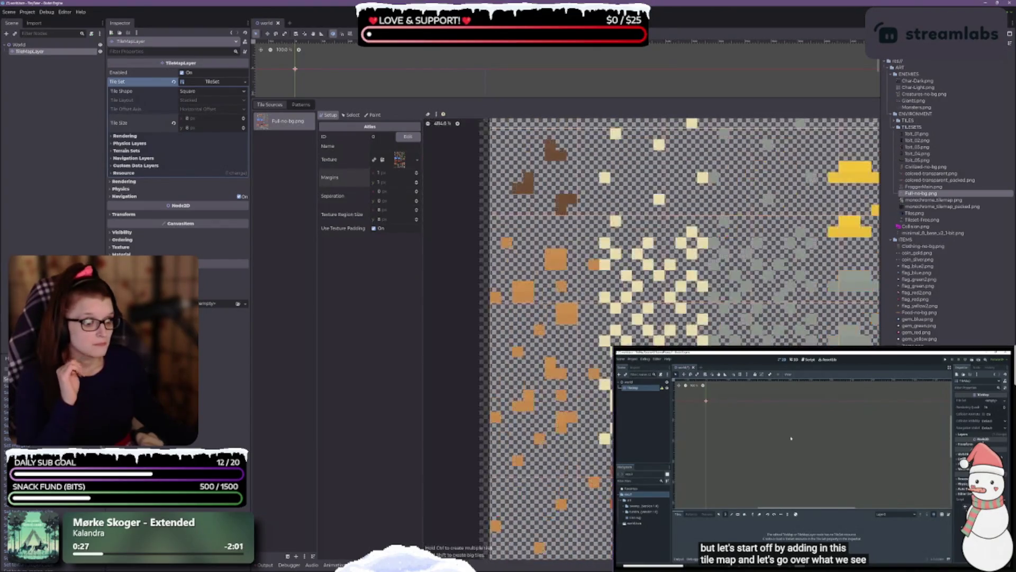
scroll(449, 398, "left", 3)
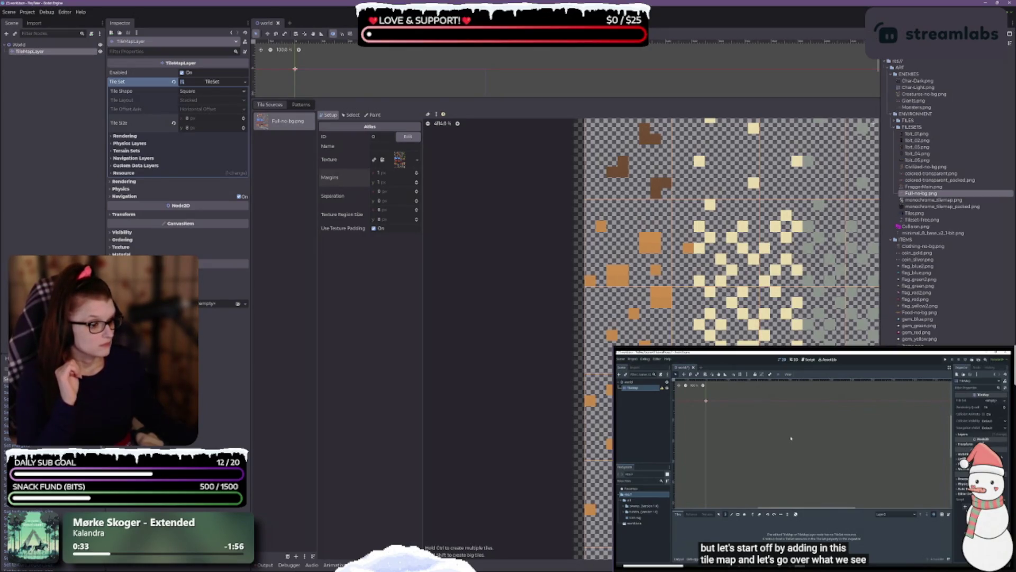
scroll(571, 468, "right", 3)
scroll(571, 467, "up", 3)
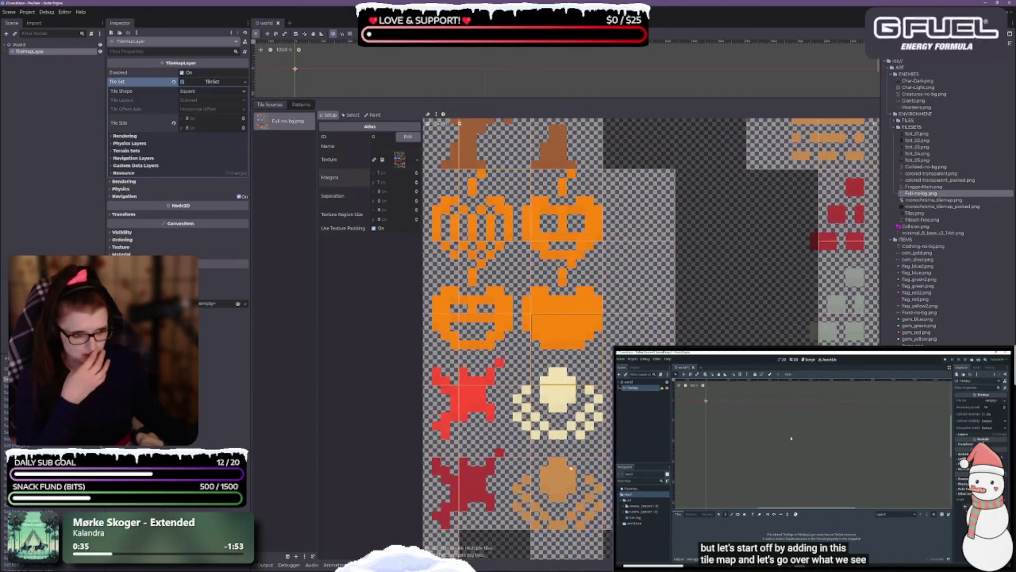
scroll(570, 467, "down", 3)
scroll(570, 467, "left", 2)
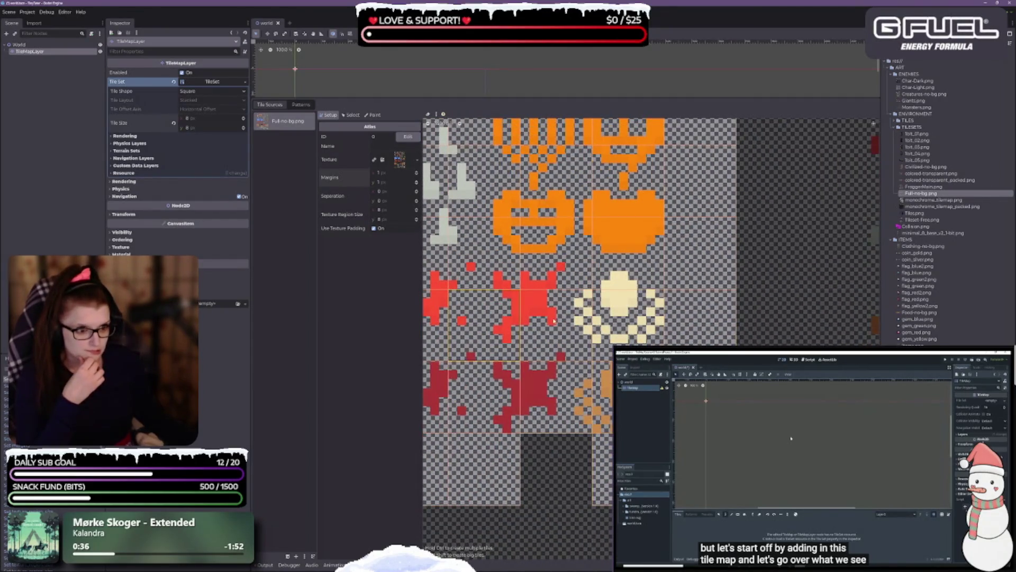
scroll(544, 478, "down", 3)
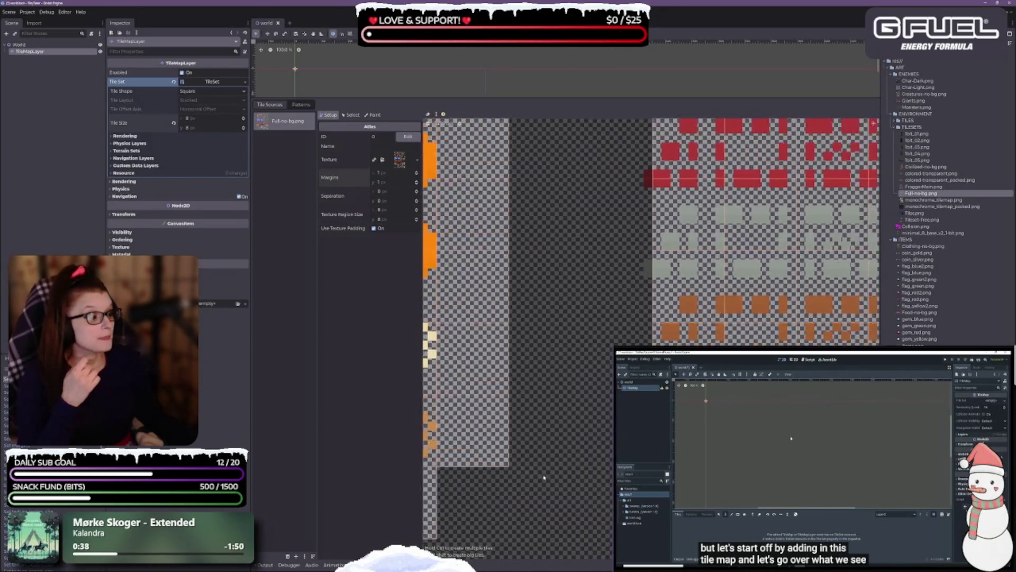
scroll(544, 478, "up", 5)
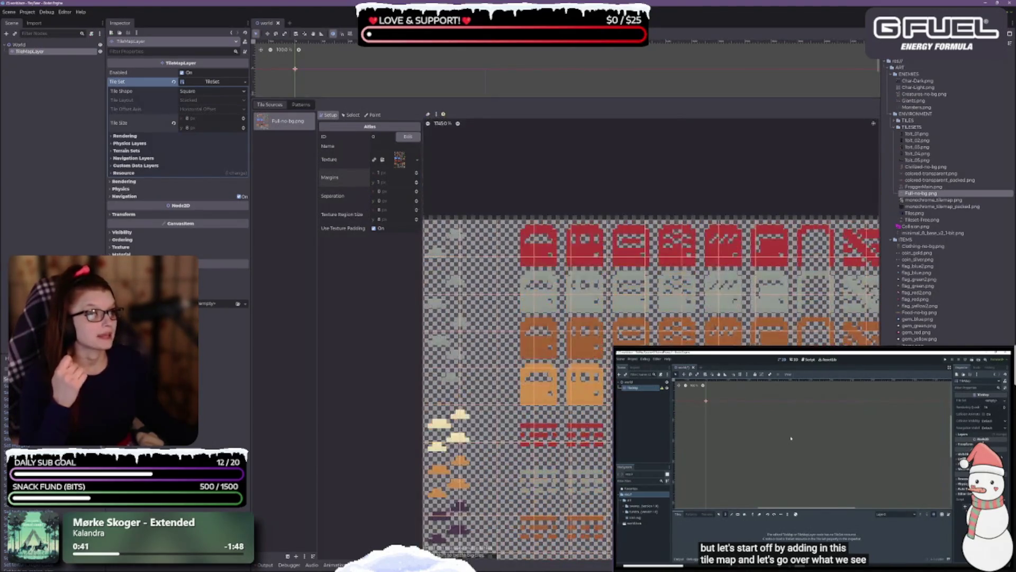
scroll(641, 260, "down", 5)
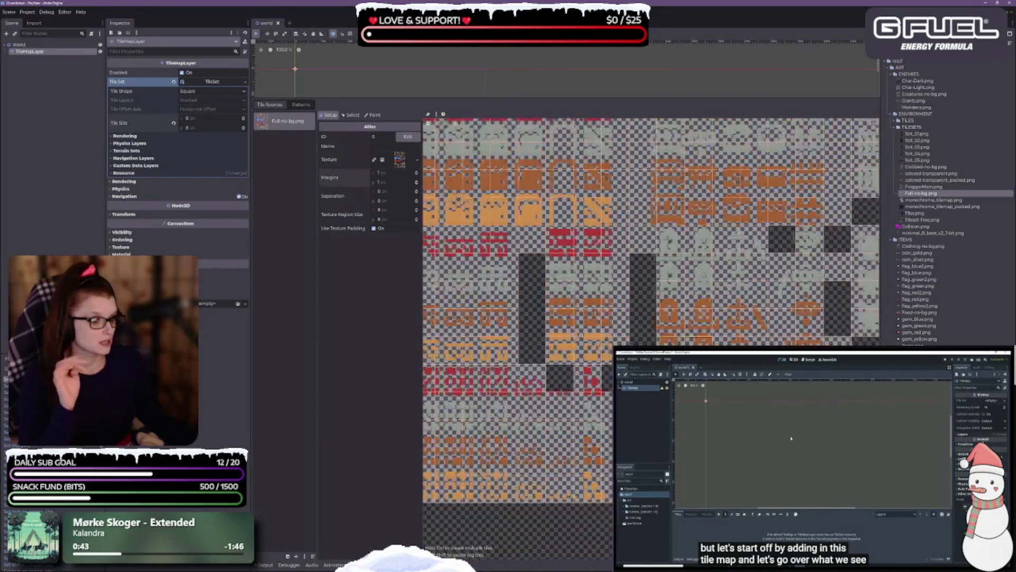
scroll(597, 373, "down", 3)
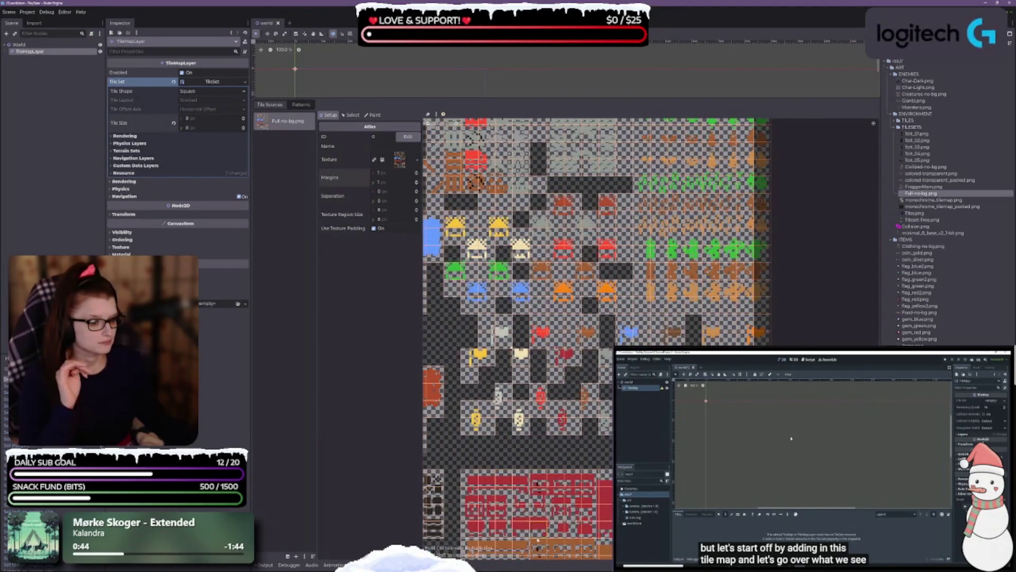
scroll(597, 373, "up", 4)
scroll(479, 440, "up", 5)
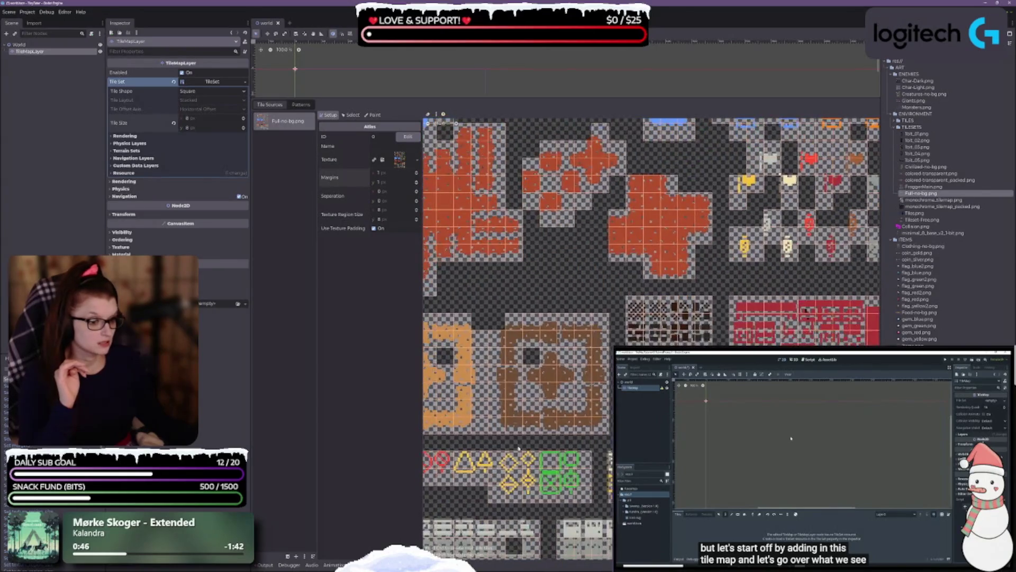
scroll(491, 430, "up", 4)
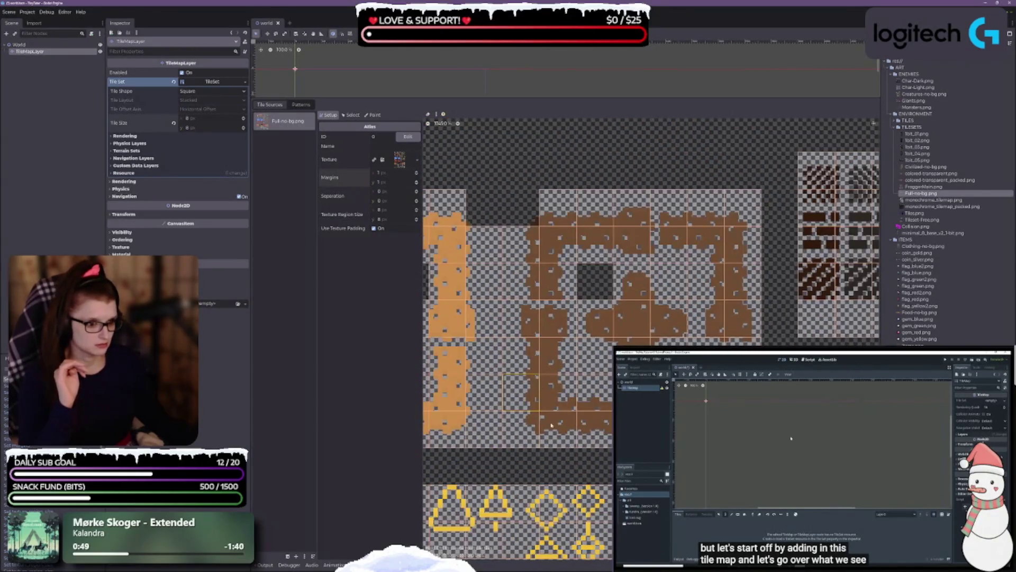
scroll(687, 308, "down", 3)
scroll(698, 331, "up", 3)
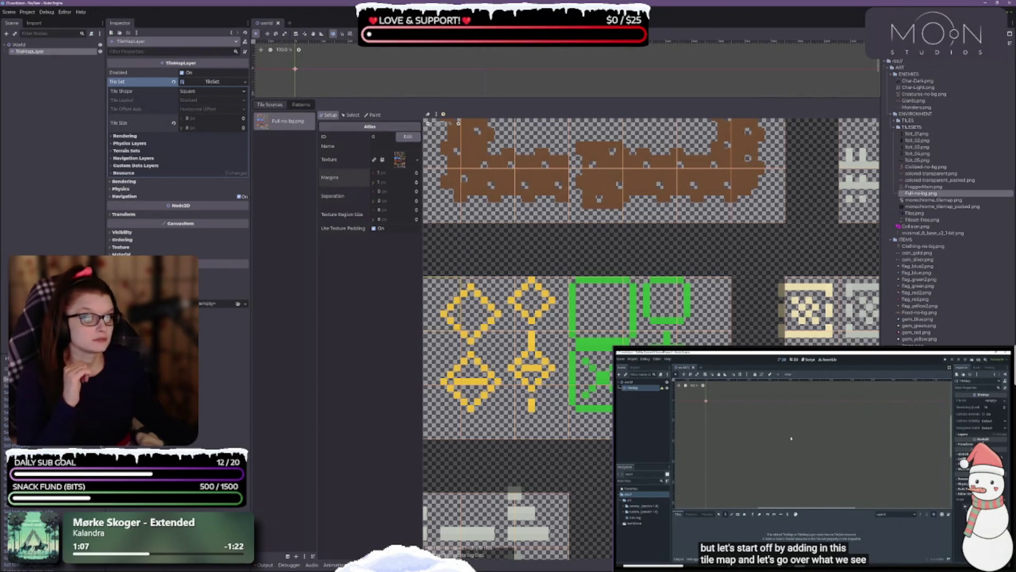
scroll(638, 335, "down", 1)
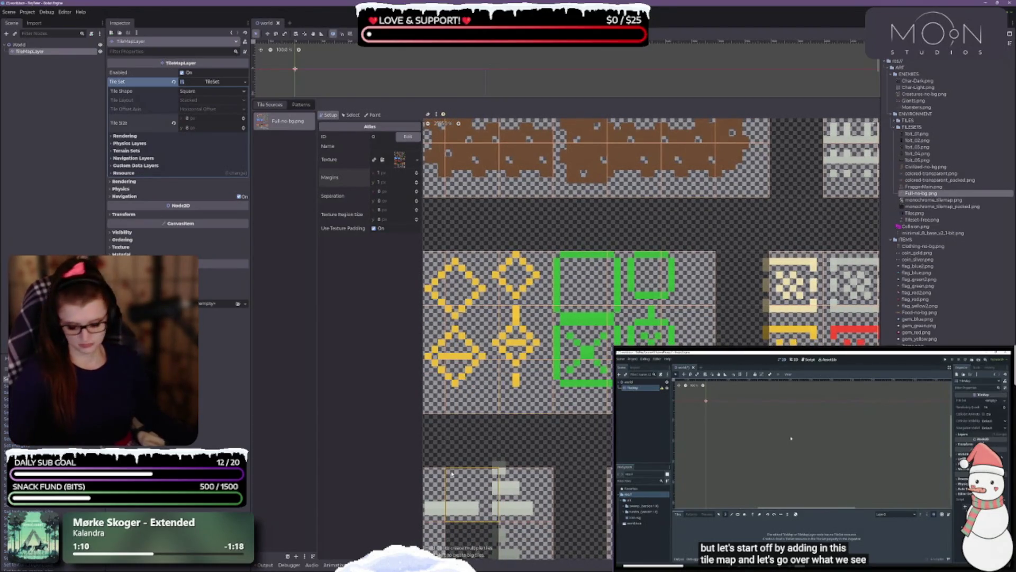
mouse_move(451, 475)
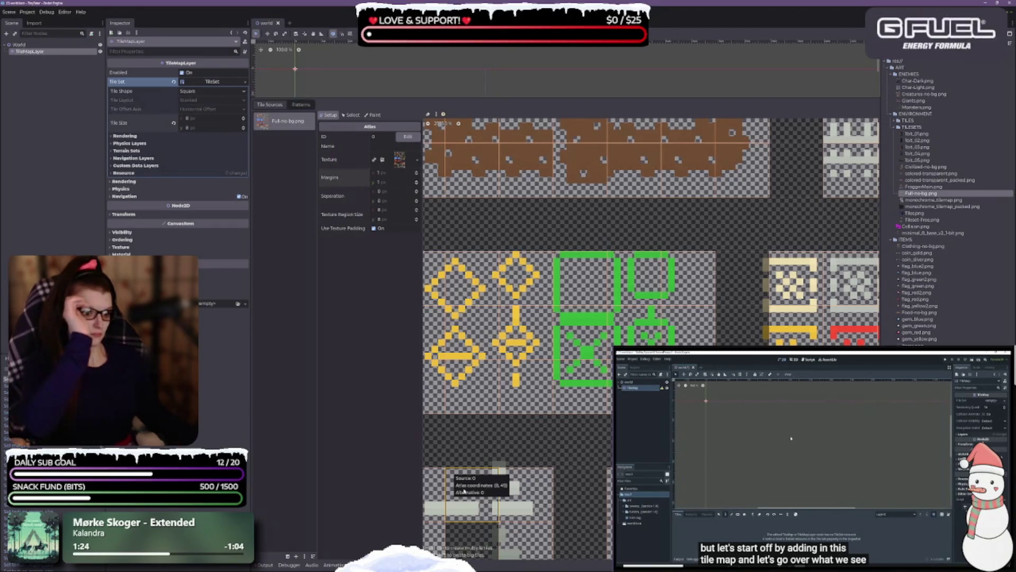
scroll(566, 365, "right", 5)
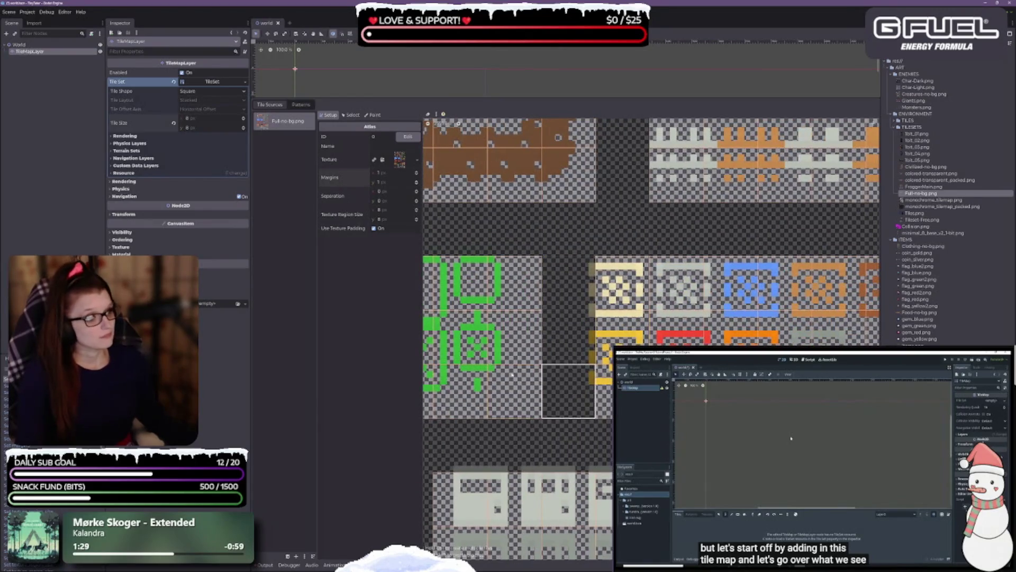
scroll(476, 392, "left", 3)
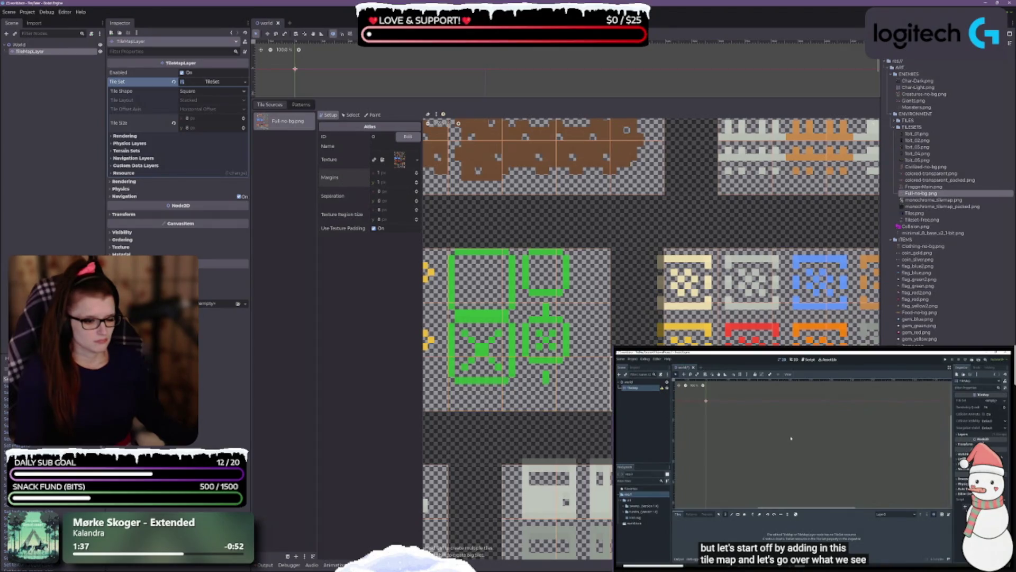
scroll(755, 306, "down", 10)
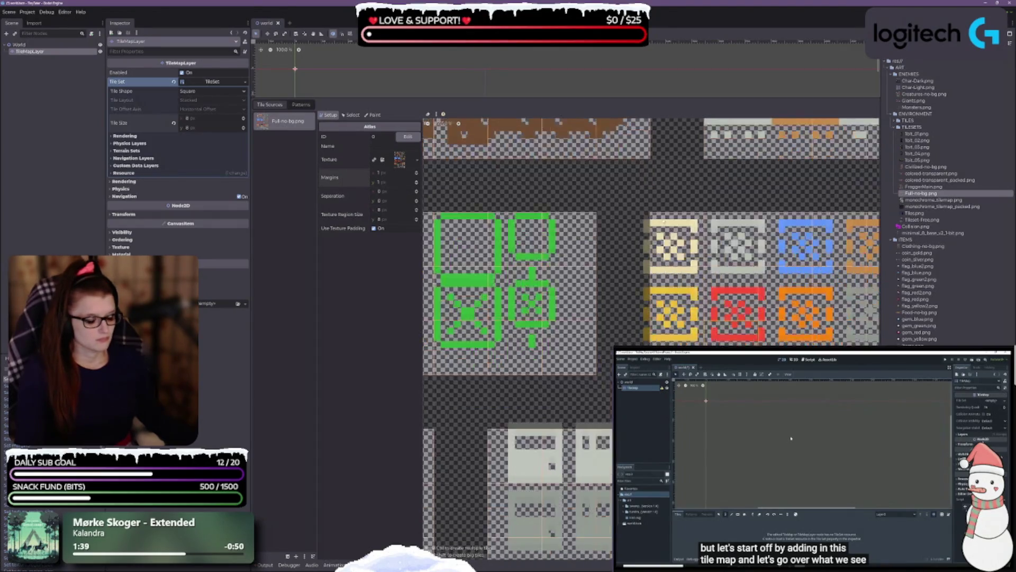
scroll(727, 245, "down", 3)
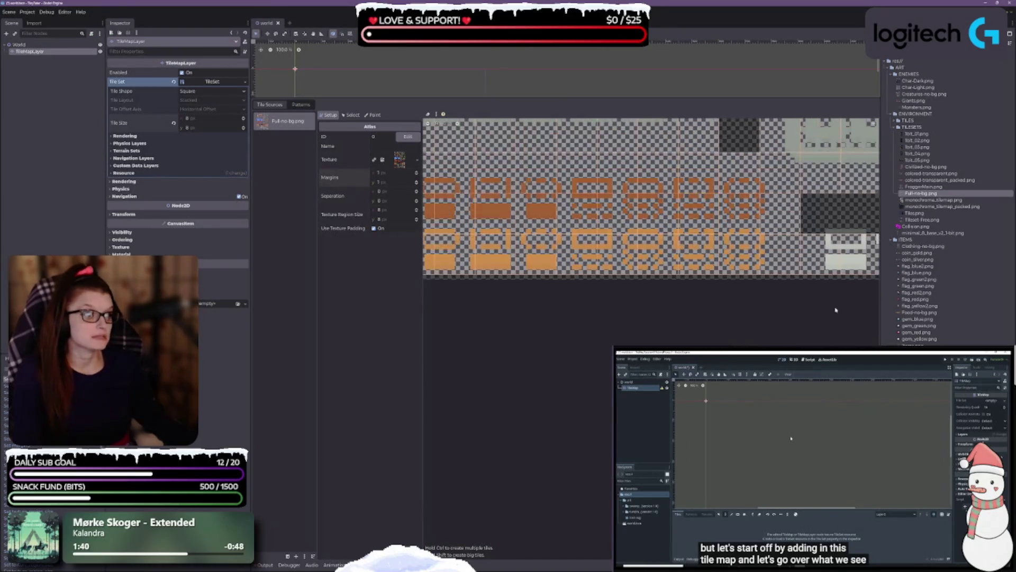
scroll(727, 245, "up", 3)
scroll(603, 417, "up", 5)
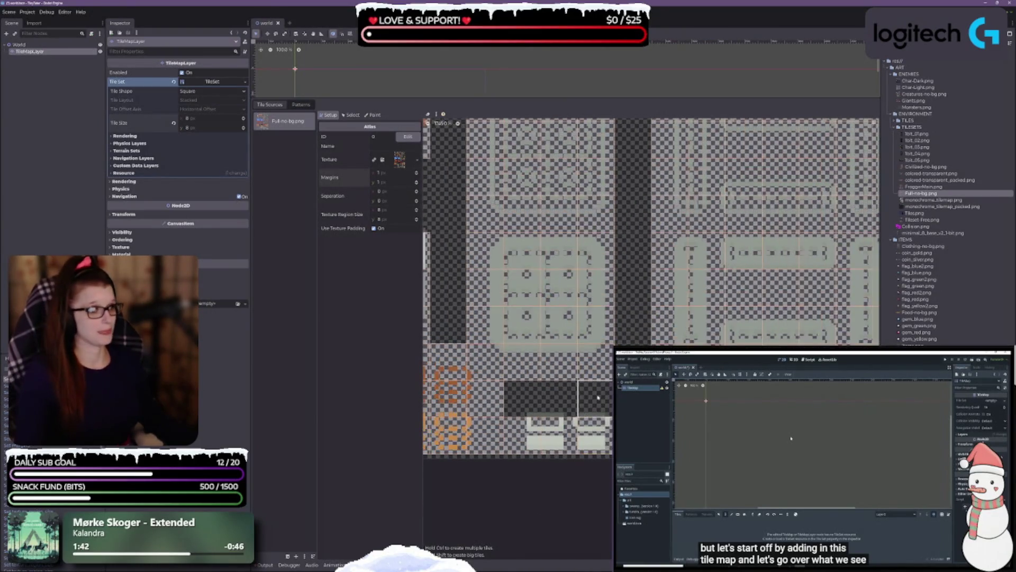
scroll(708, 316, "down", 3)
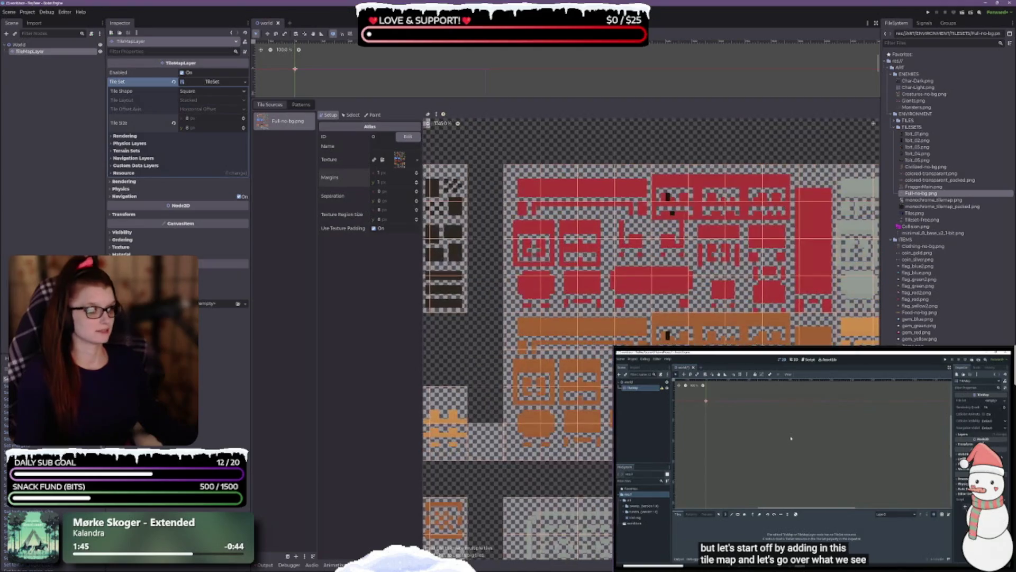
scroll(849, 328, "up", 4)
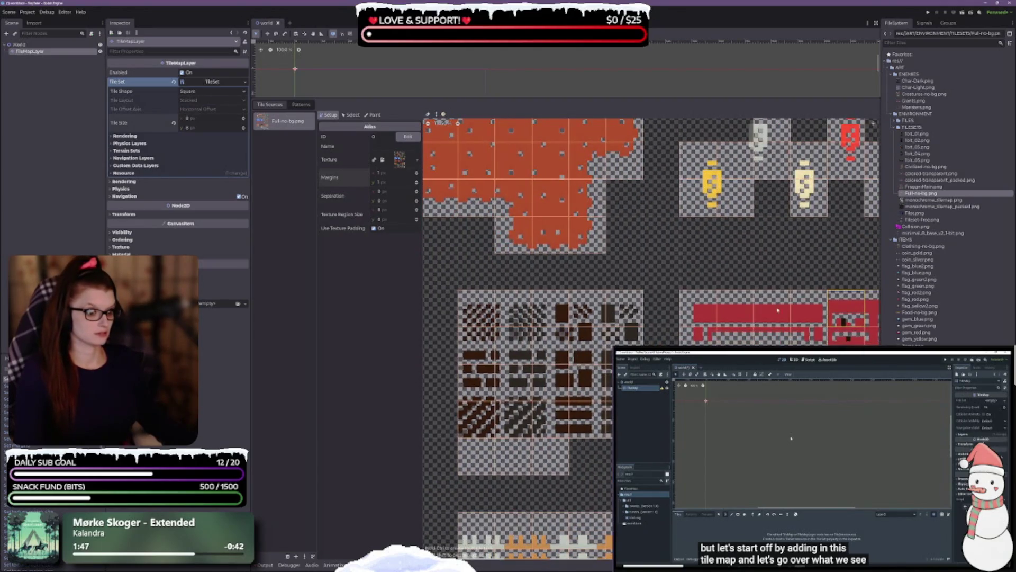
scroll(472, 308, "up", 3)
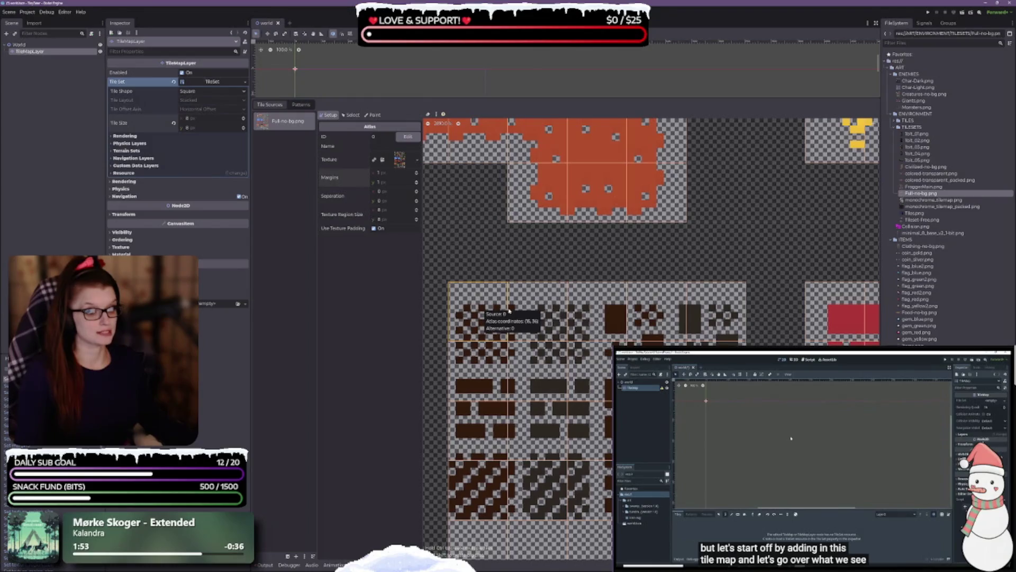
scroll(626, 344, "down", 2)
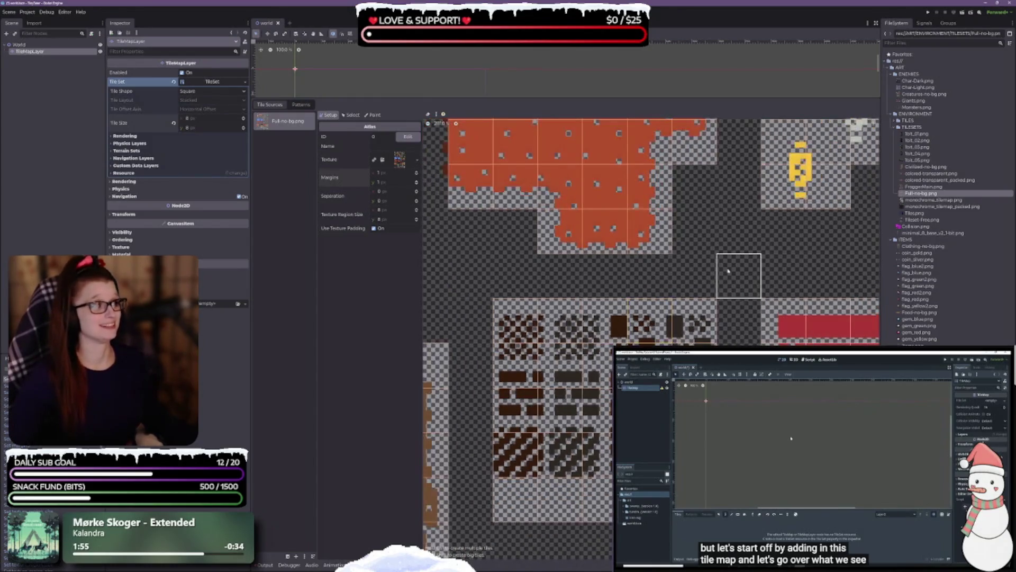
left_click_drag(728, 271, 521, 571)
scroll(586, 304, "down", 3)
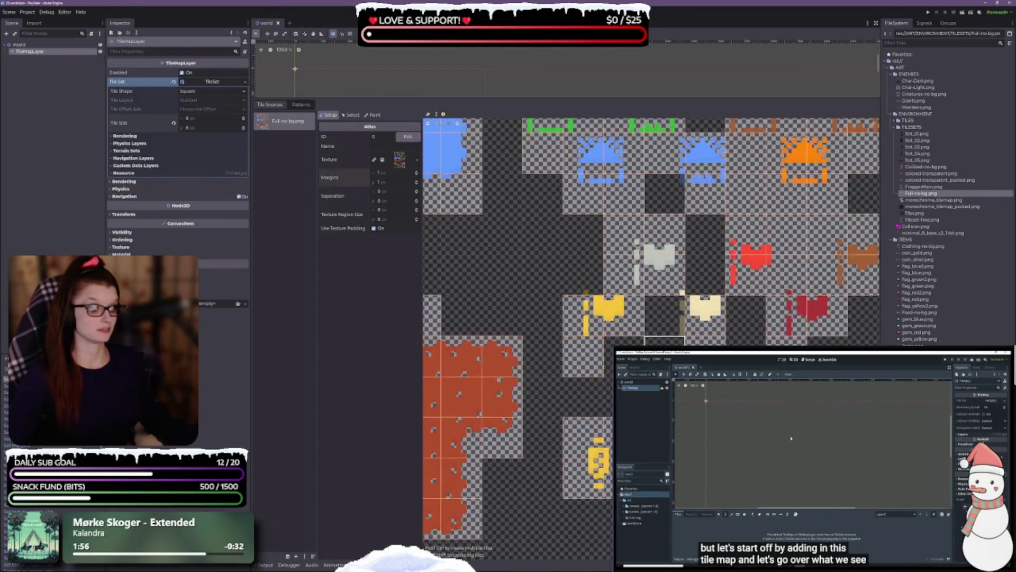
scroll(450, 391, "down", 3)
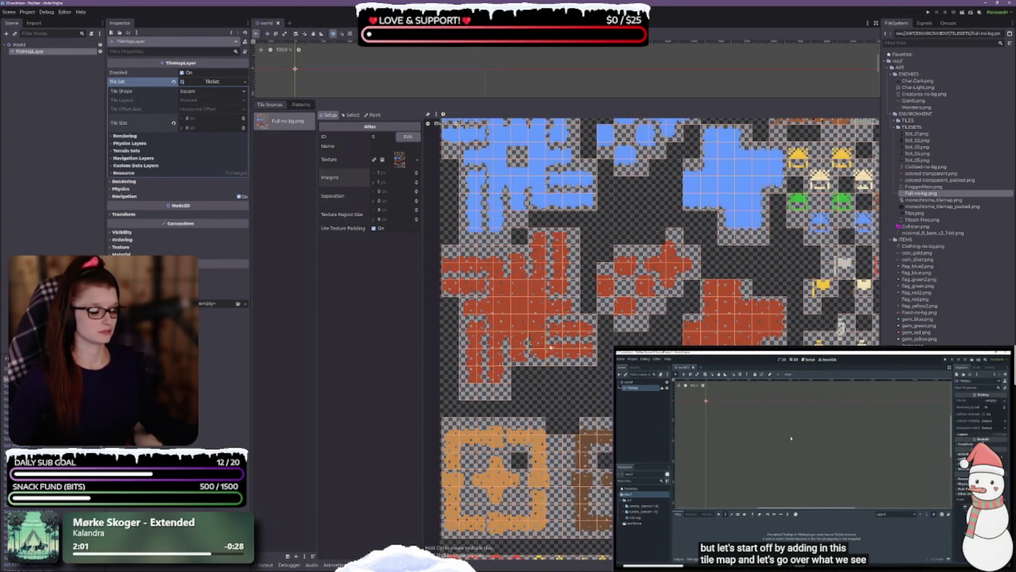
left_click_drag(606, 540, 669, 344)
scroll(573, 388, "up", 1)
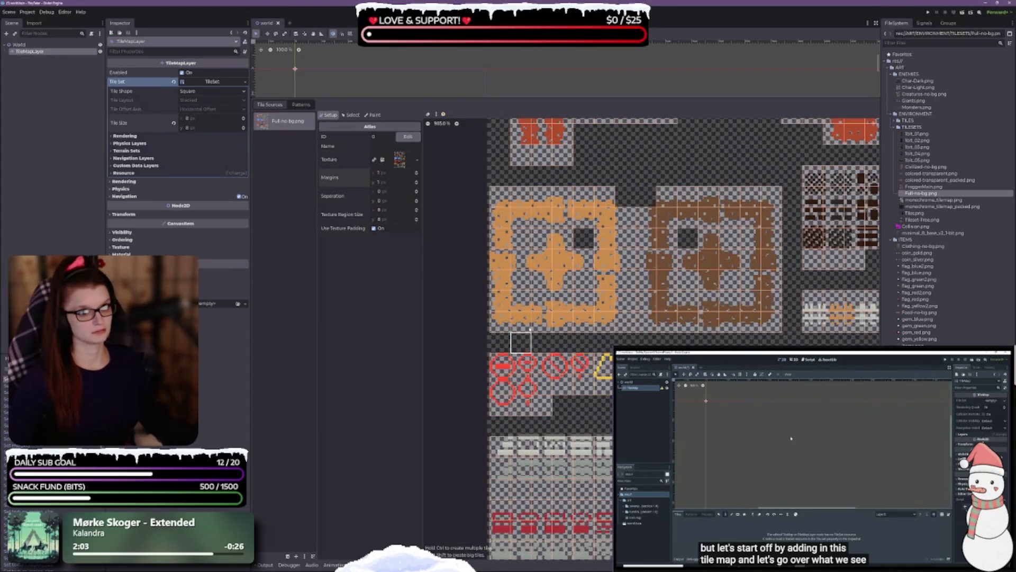
scroll(529, 339, "up", 3)
scroll(537, 284, "up", 2)
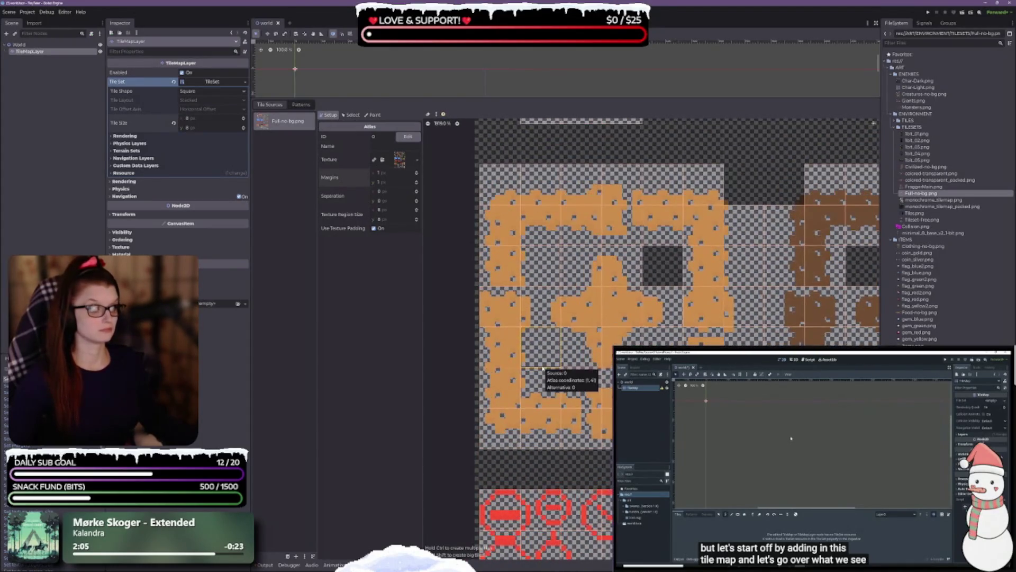
left_click_drag(589, 311, 616, 472)
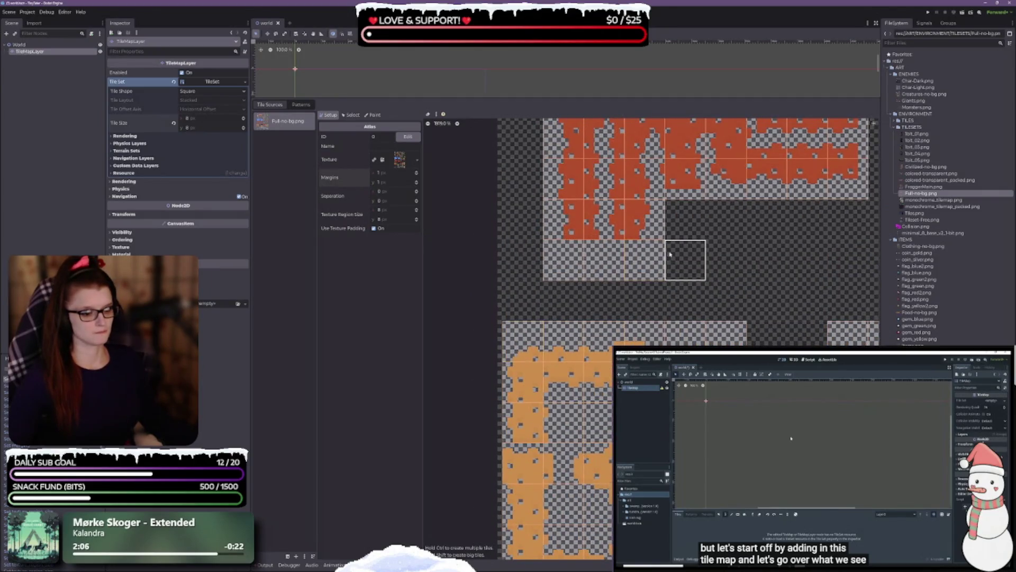
scroll(583, 295, "up", 5)
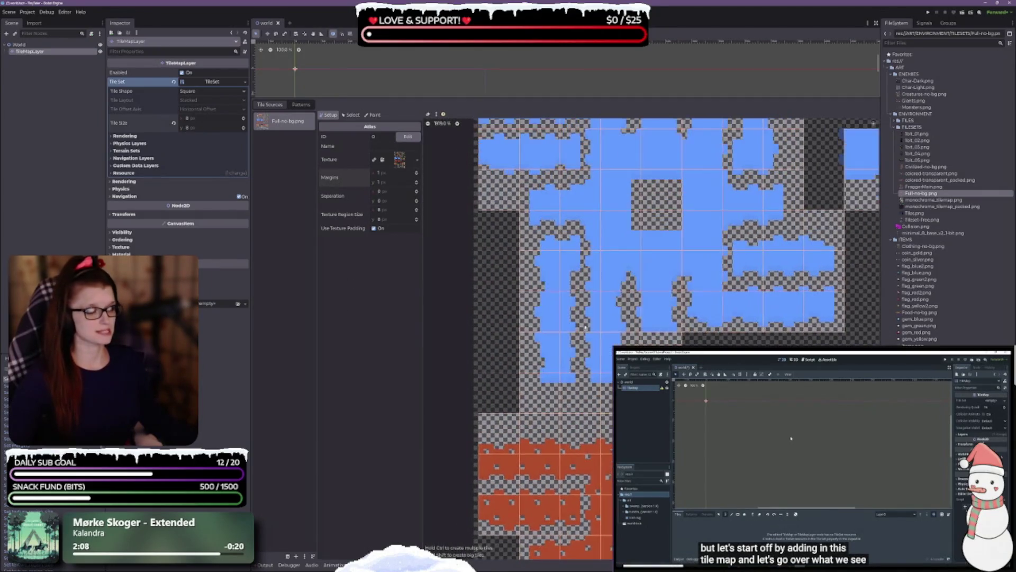
scroll(561, 333, "down", 5)
scroll(561, 334, "up", 5)
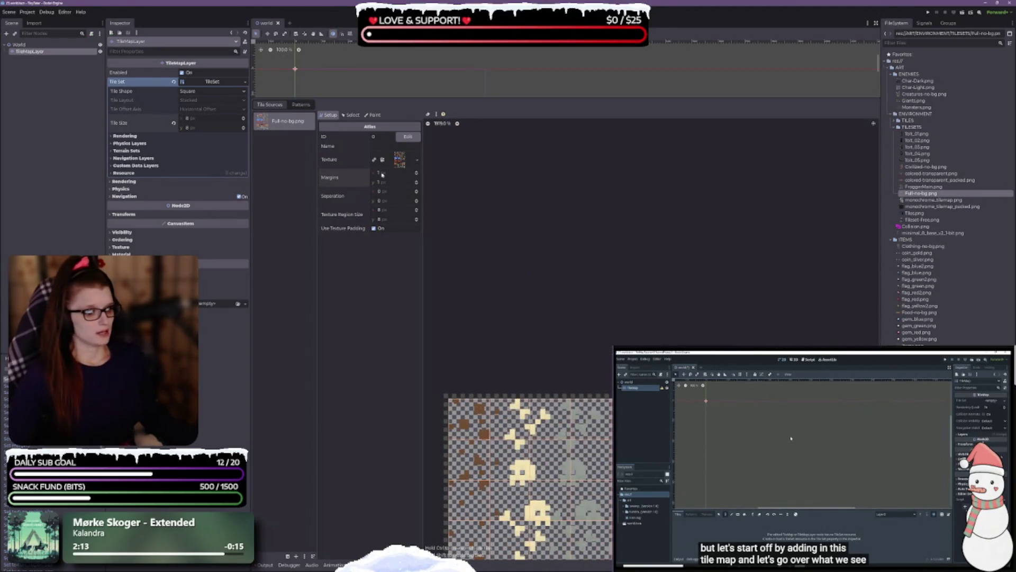
scroll(596, 191, "up", 3)
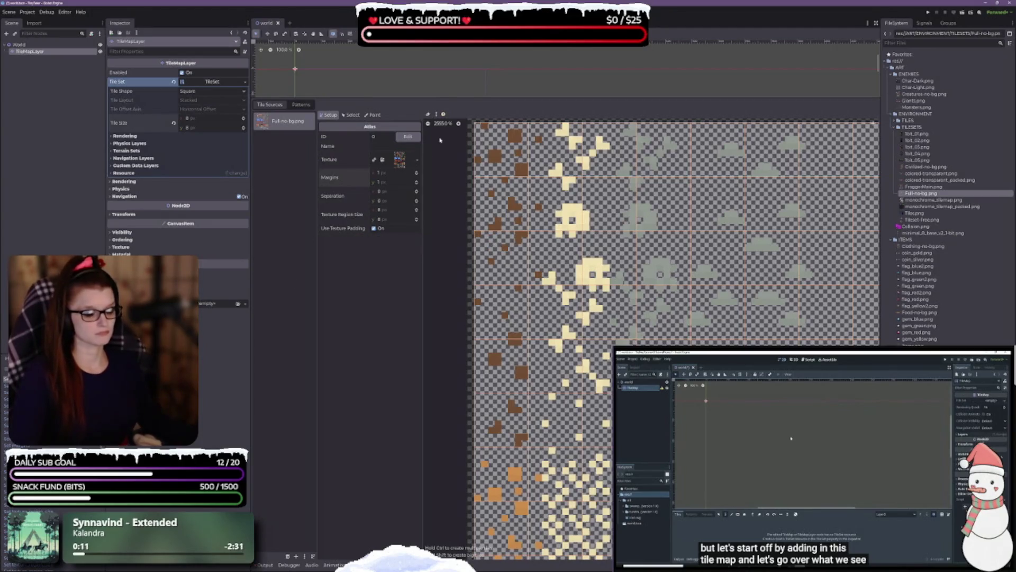
left_click(417, 191)
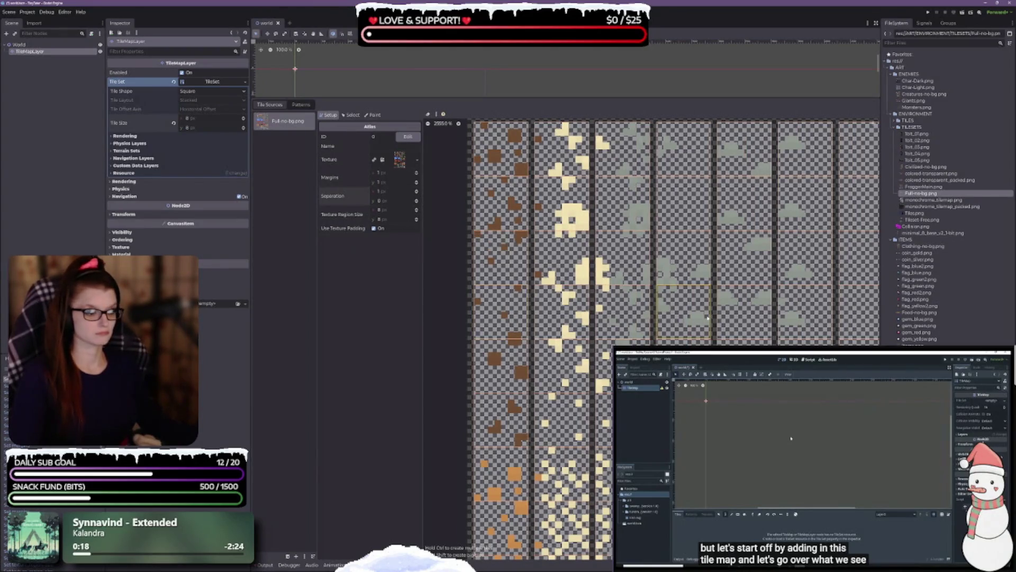
scroll(699, 304, "down", 10)
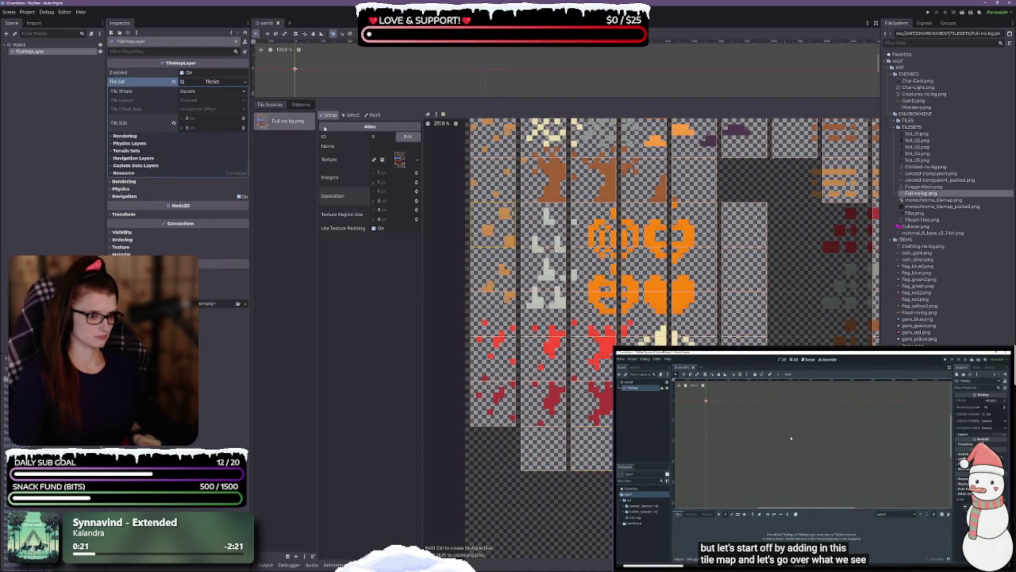
left_click(416, 200)
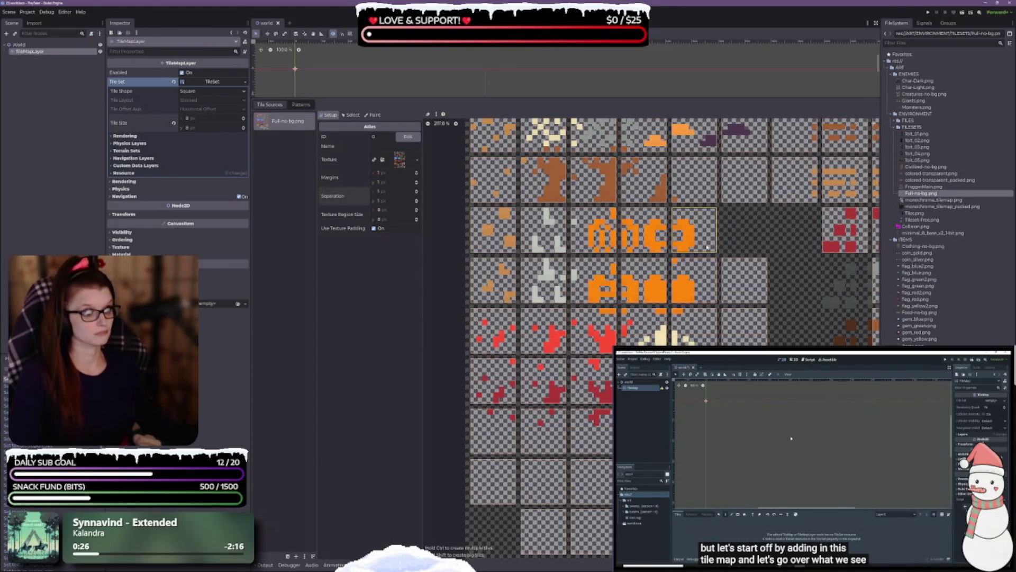
scroll(707, 246, "up", 5)
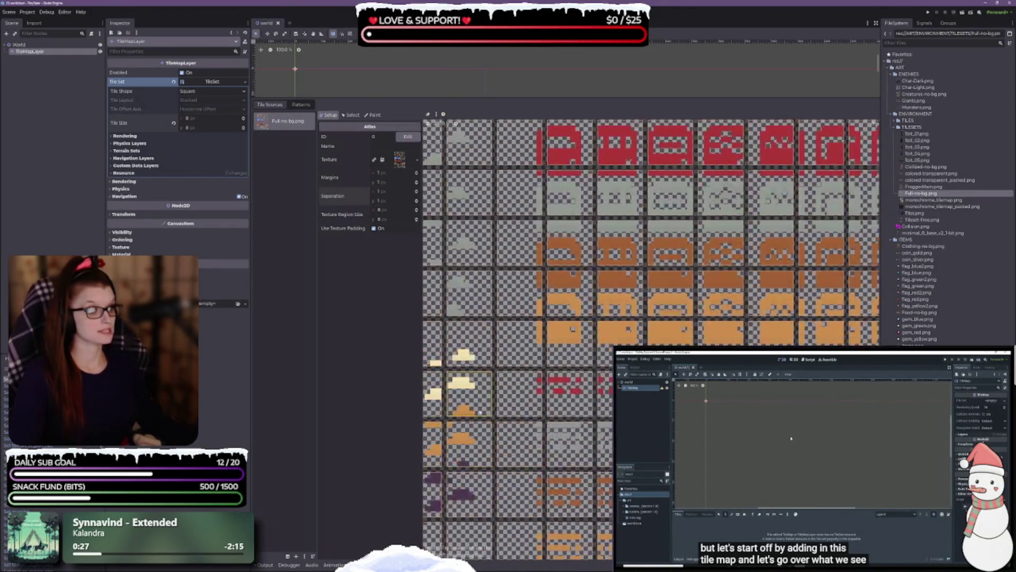
left_click(417, 203)
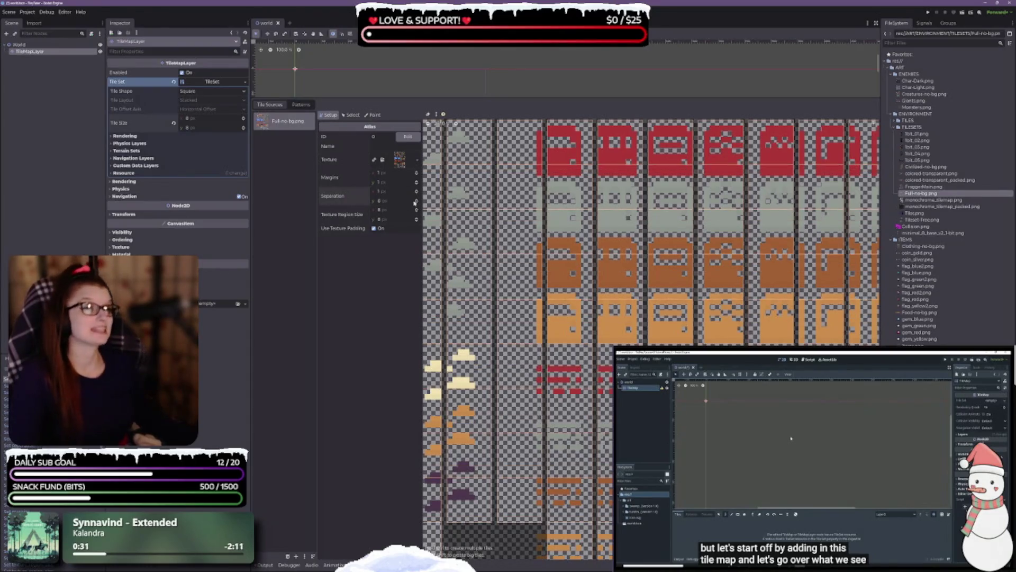
left_click(416, 194)
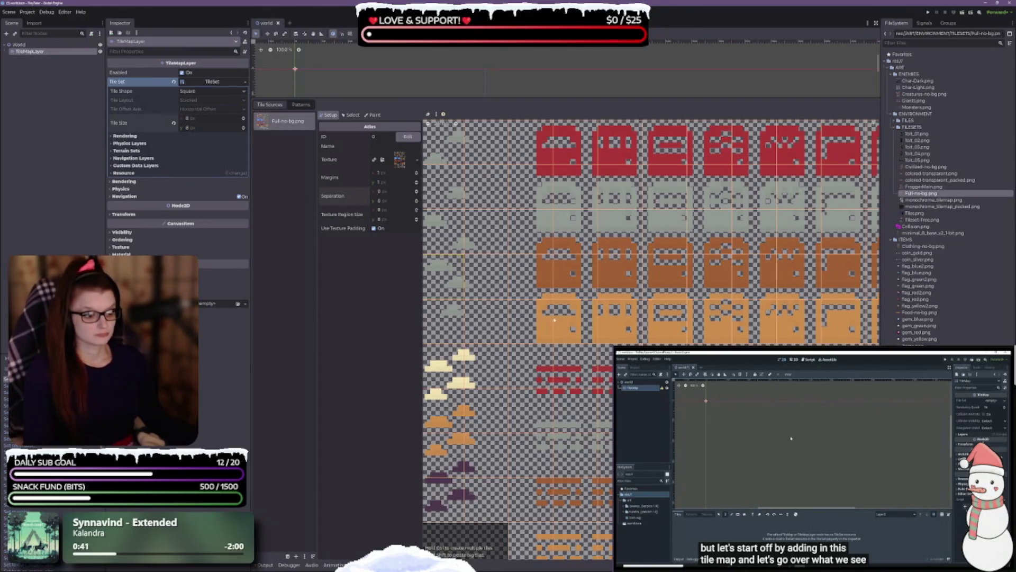
scroll(554, 320, "up", 5)
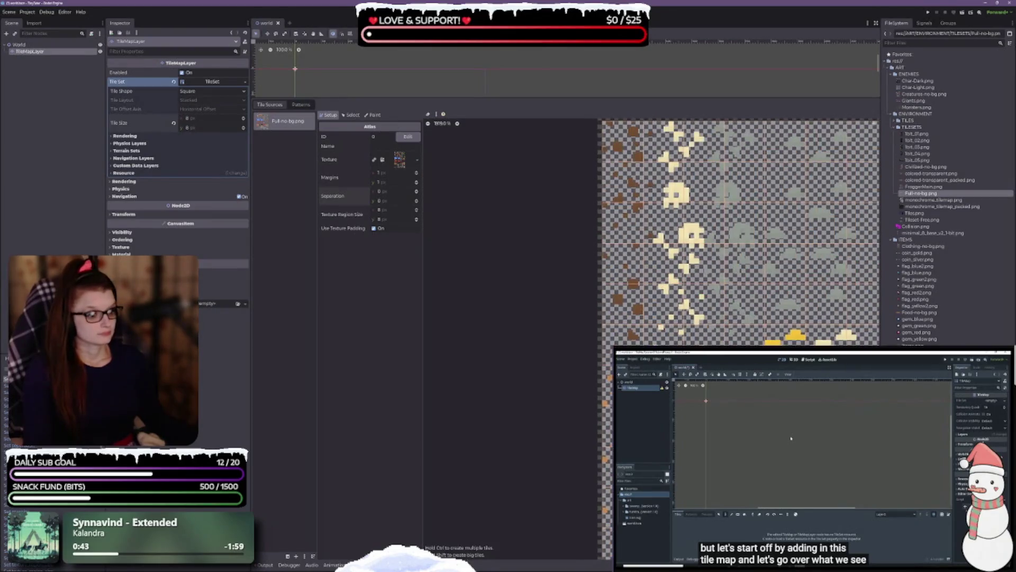
scroll(699, 338, "up", 3)
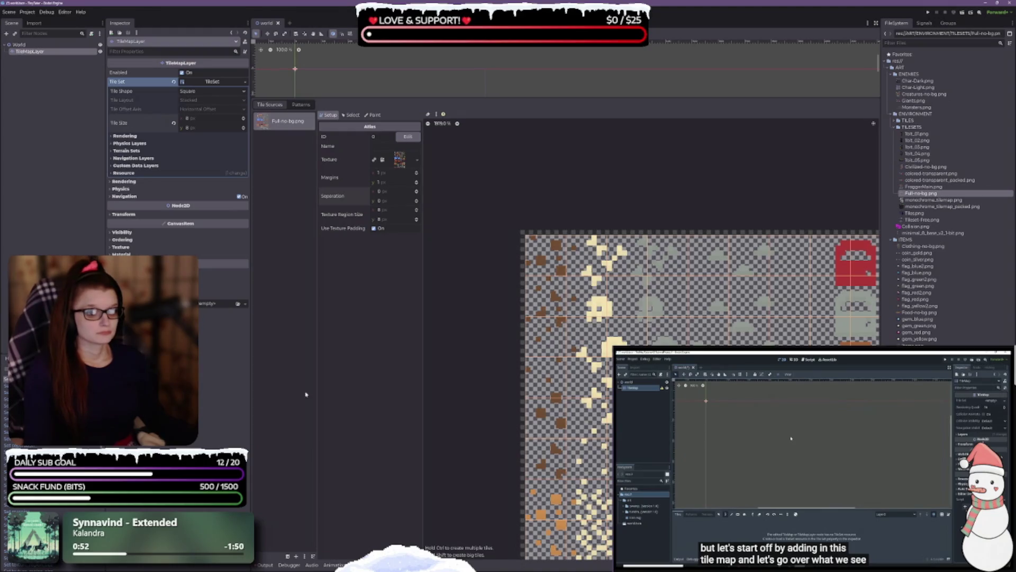
left_click(304, 557)
left_click(313, 559)
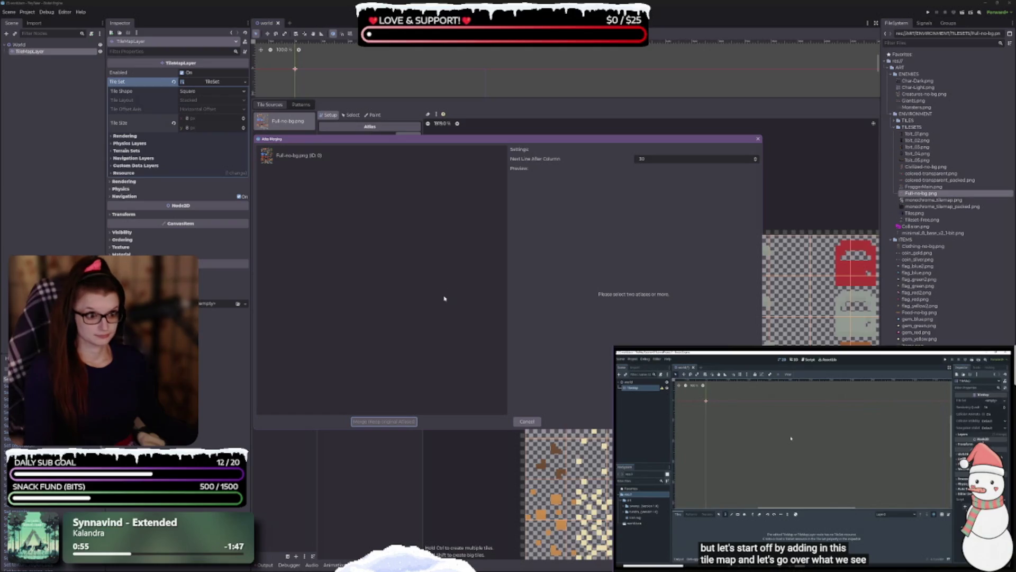
left_click(317, 155)
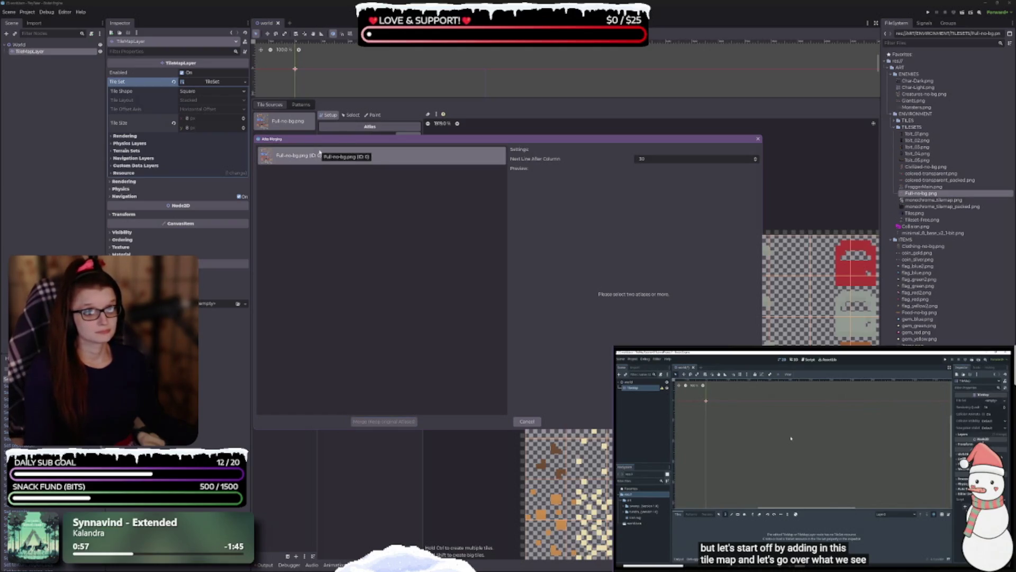
left_click(527, 421)
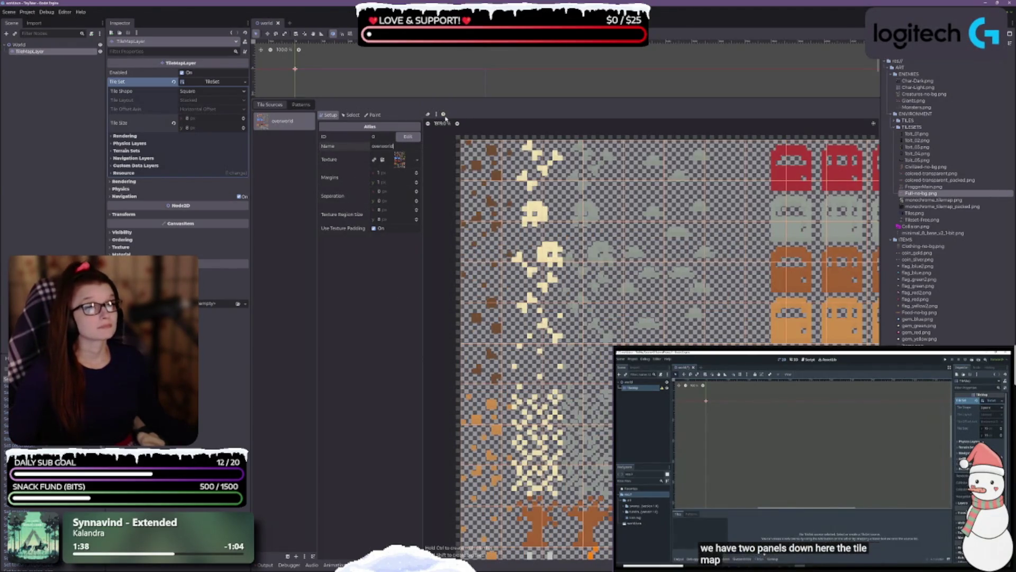
mouse_move(444, 115)
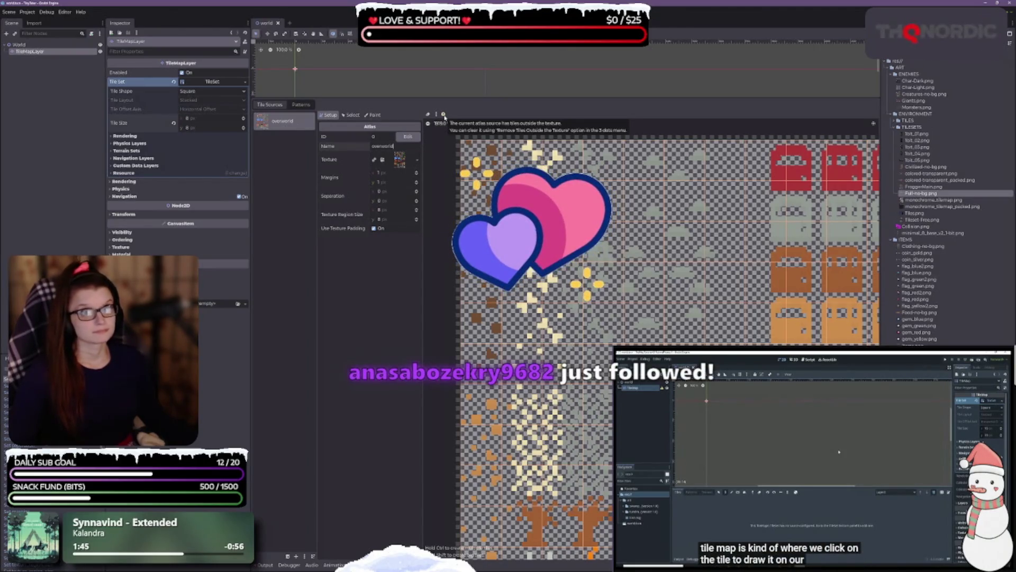
Step: Bring up the atlas ⋮ options menu and dismiss it without choosing anything
left_click(436, 115)
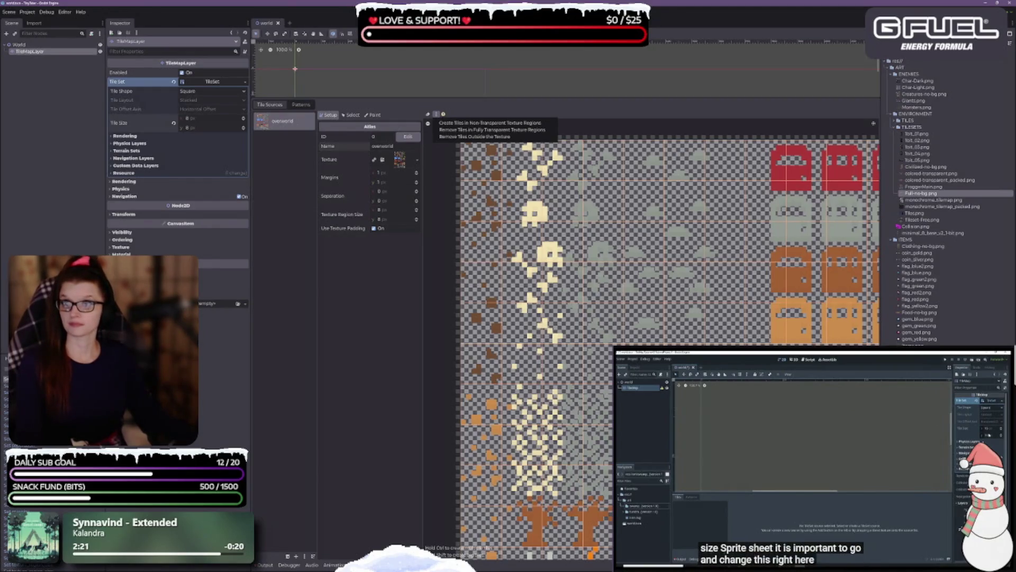
key("alt+Tab")
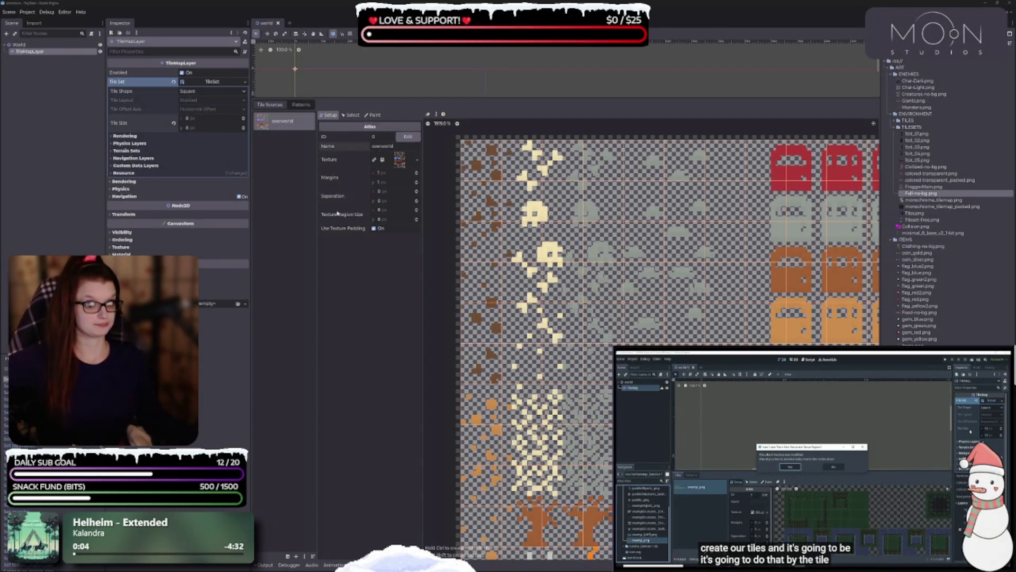
Step: Delete the old TileMapLayer, add a new TileMapLayer under World, and save the scene
right_click(472, 268)
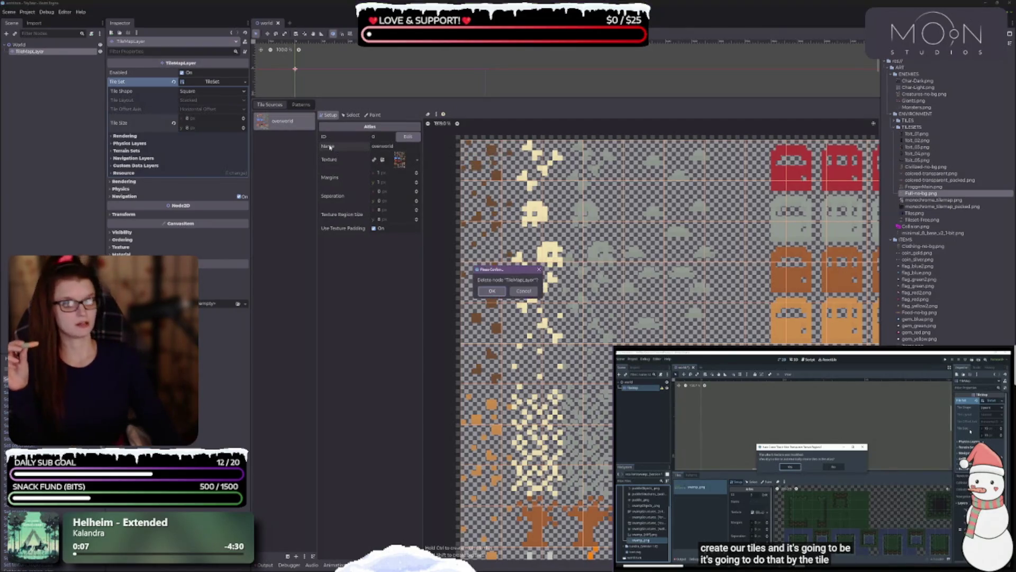
left_click(492, 291)
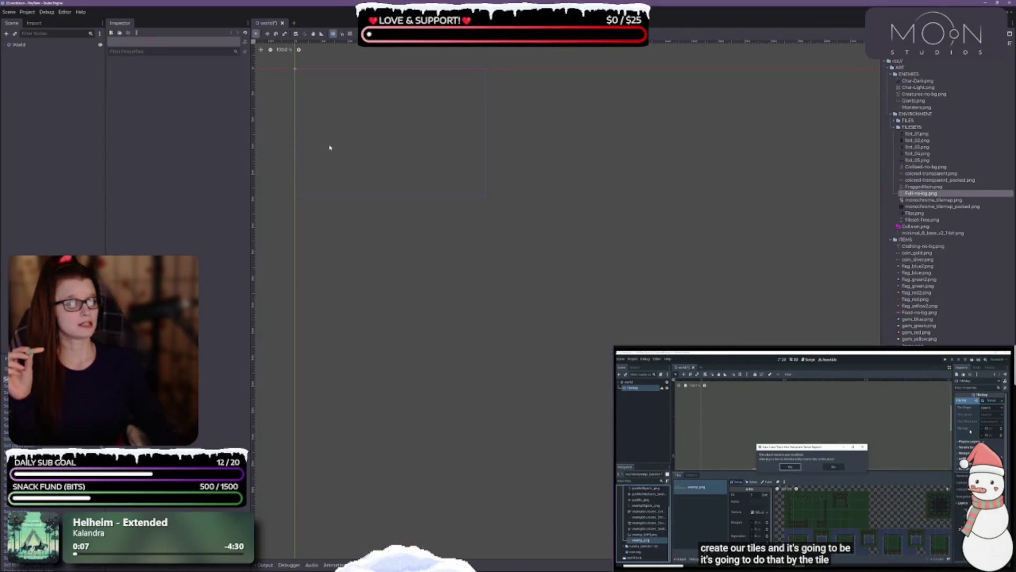
right_click(27, 45)
left_click(67, 51)
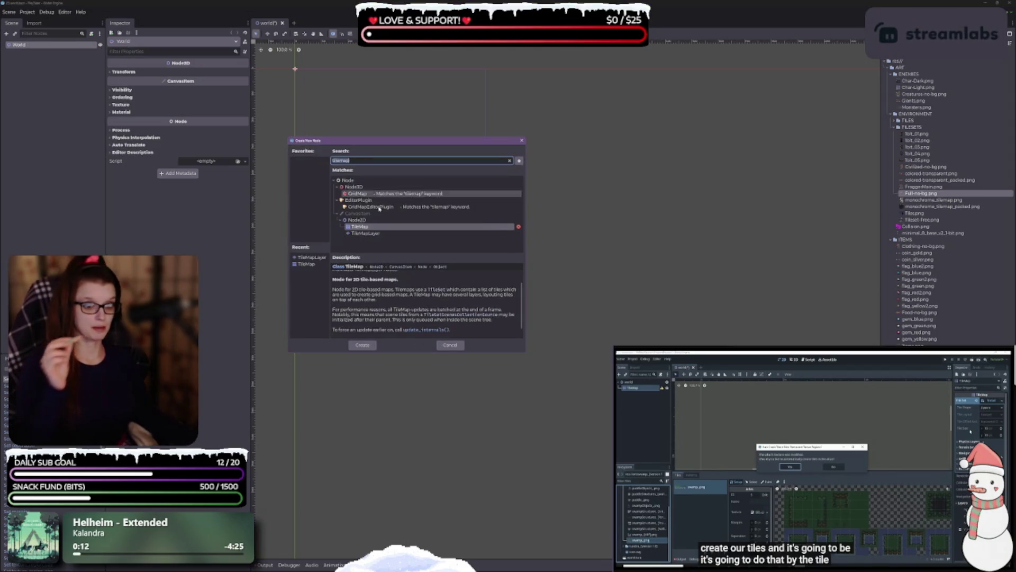
left_click(371, 235)
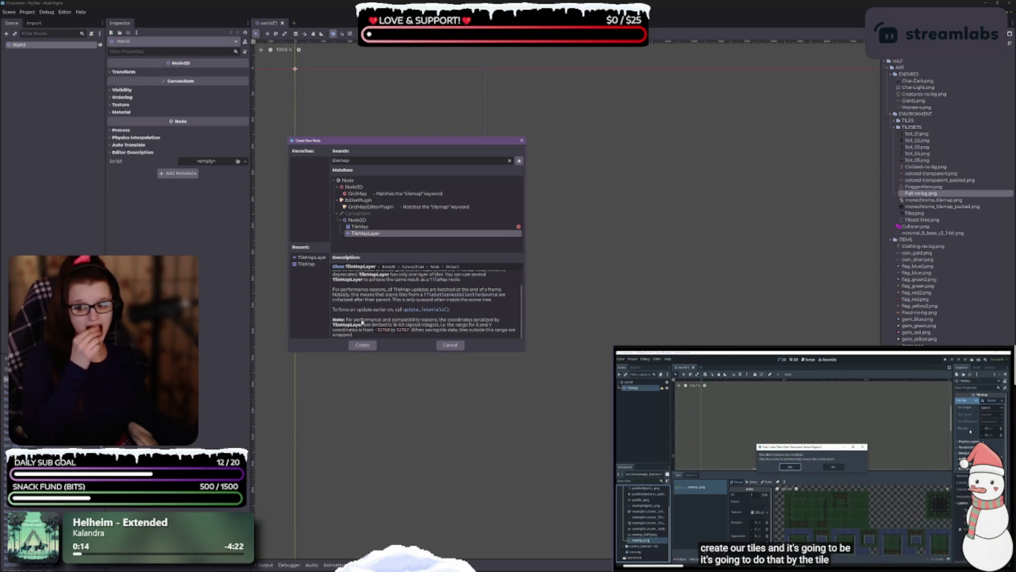
left_click(365, 345)
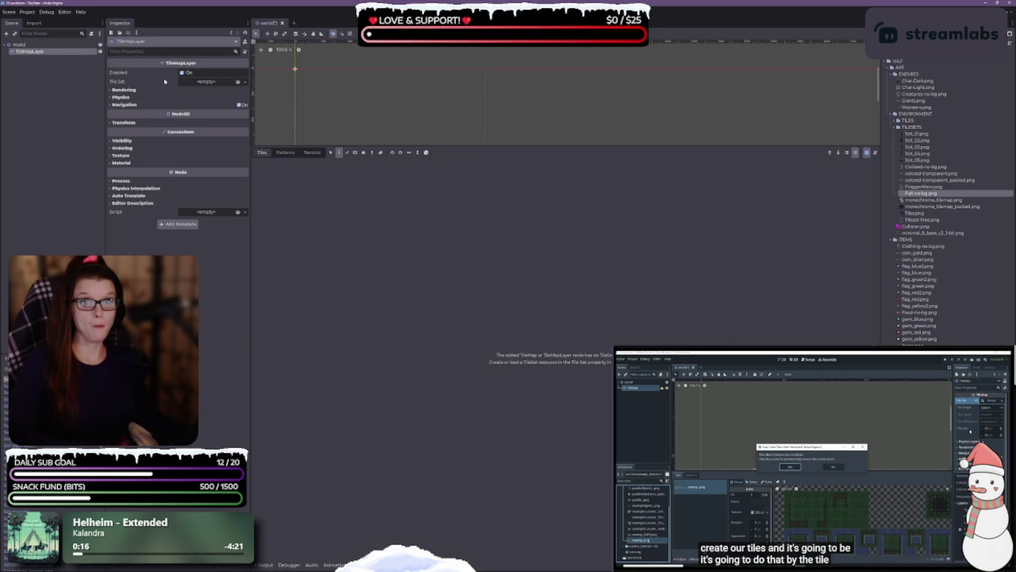
key("ctrl+s")
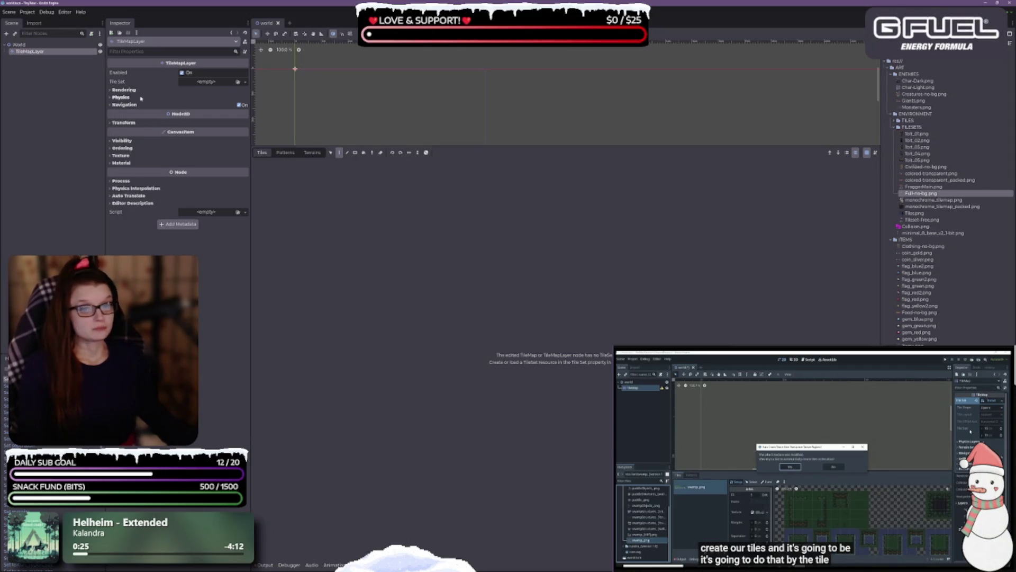
Step: Assign a New TileSet to the layer's Tile Set property
left_click(201, 92)
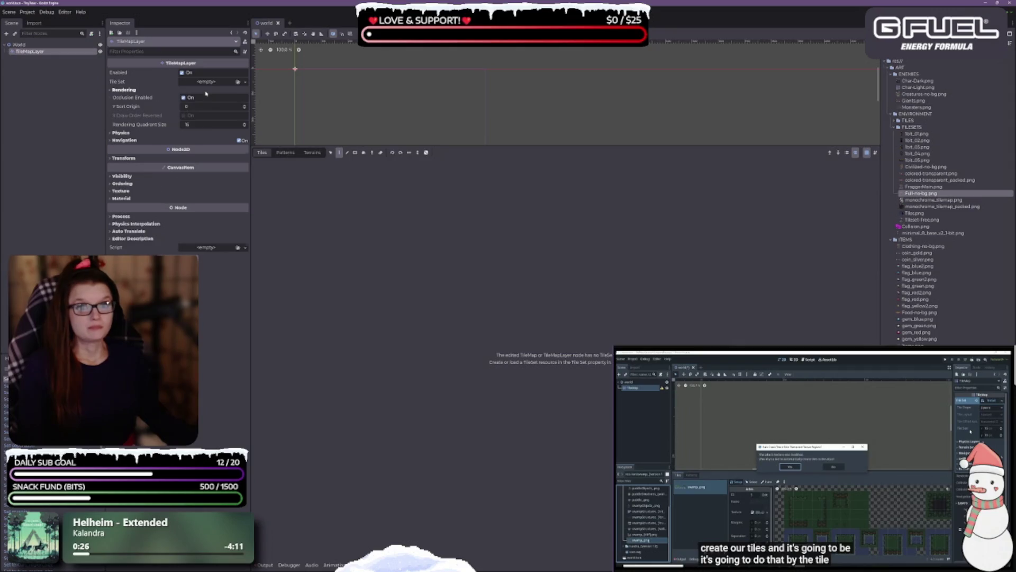
left_click(206, 90)
left_click(212, 81)
left_click(222, 101)
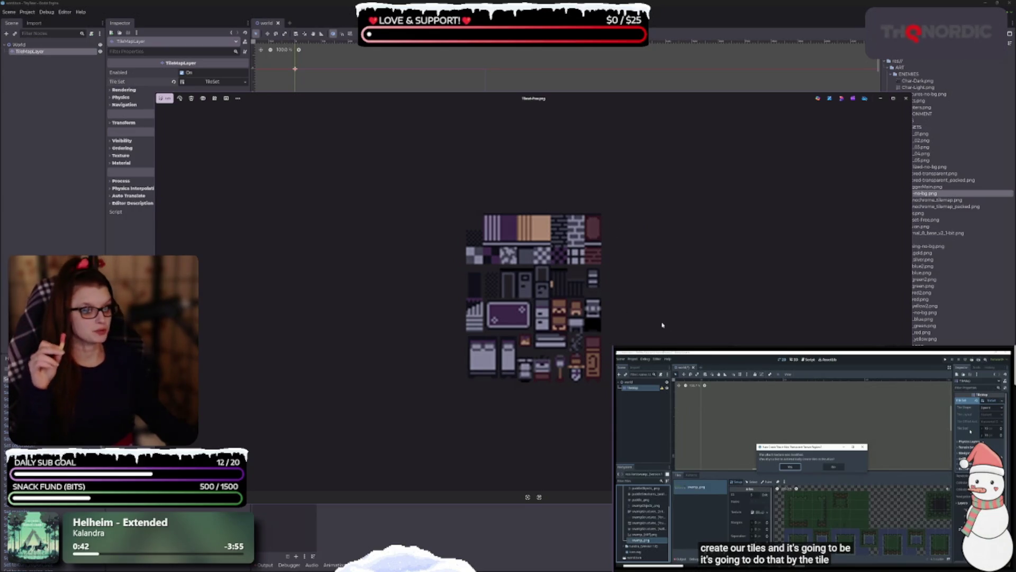
Step: Cycle through the tilesheet images to the smaller coloured dungeon sheet
key("Left")
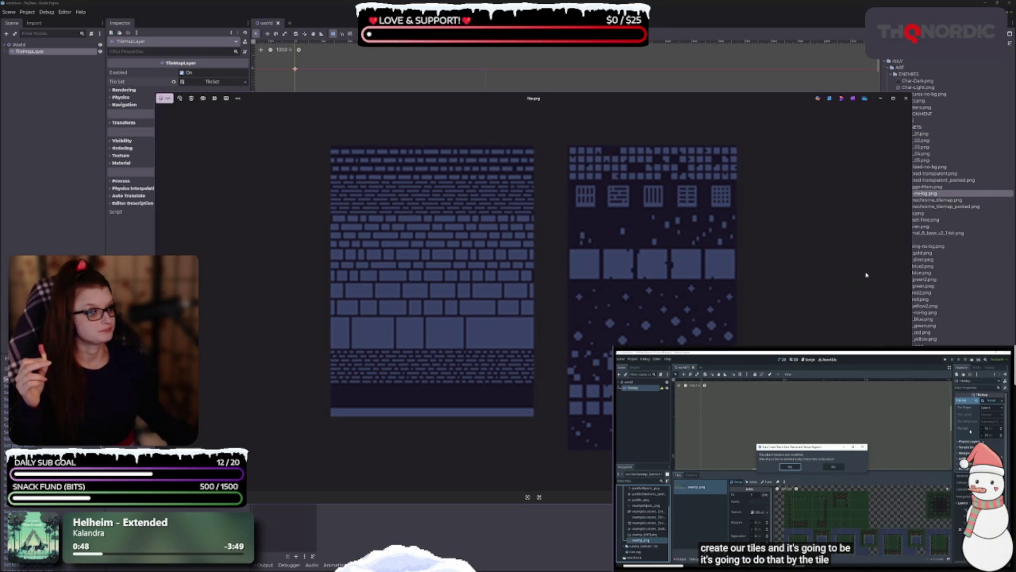
left_click(907, 297)
key("Right")
key("Right")
key("Right")
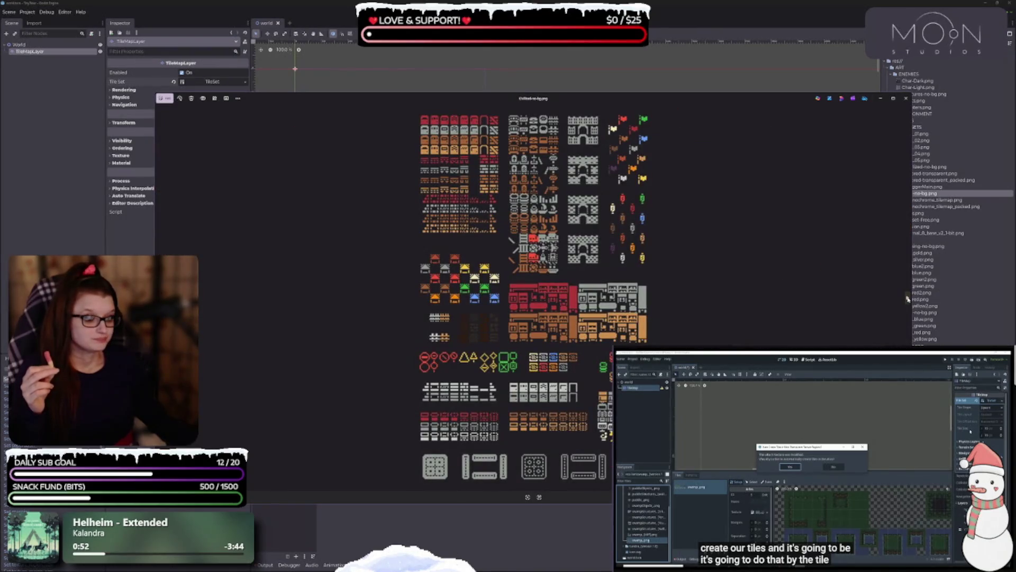
key("Right")
key("Right")
key("Right")
key("Right")
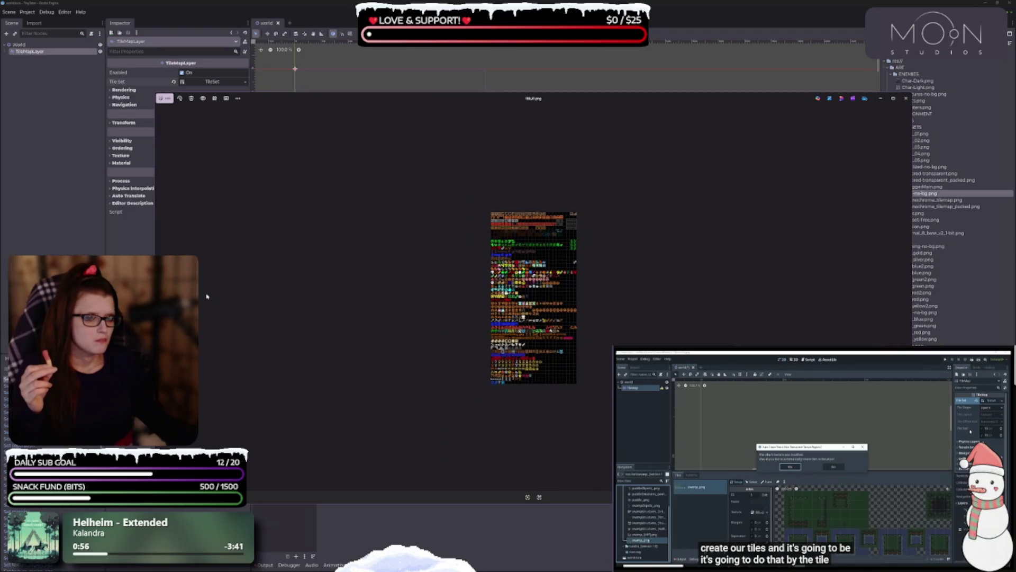
key("Right")
key("Right")
key("Right")
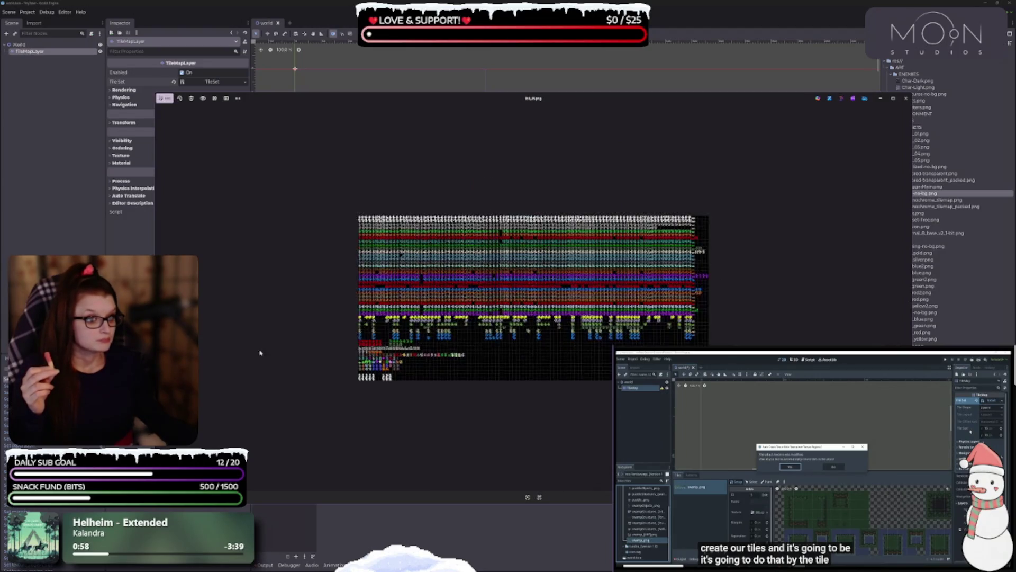
key("Right")
key("Right")
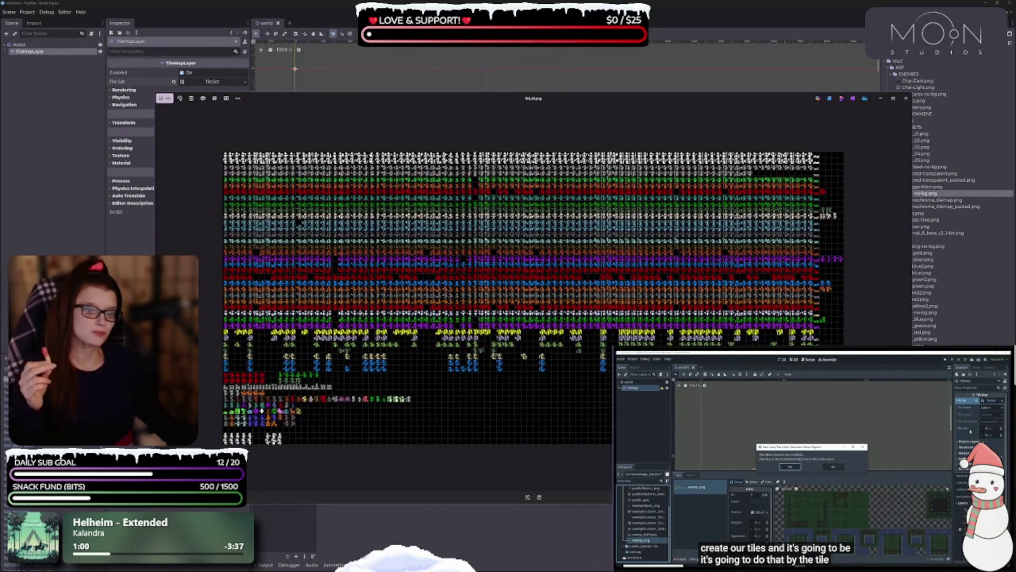
key("Right")
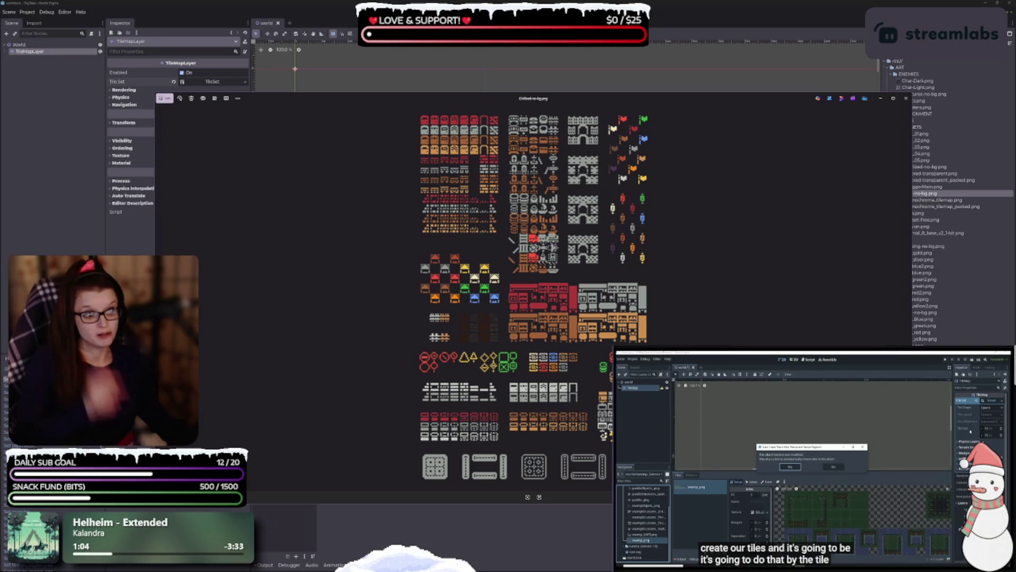
Step: Zoom into the coloured dungeon tilesheet, then close the preview
scroll(602, 345, "up", 1)
scroll(602, 345, "up", 1)
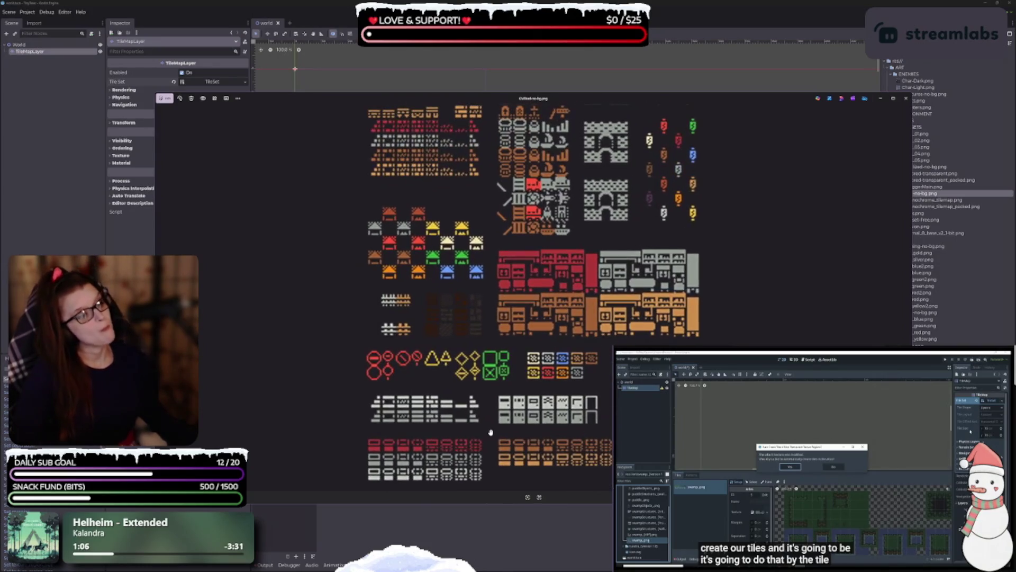
scroll(465, 400, "up", 1)
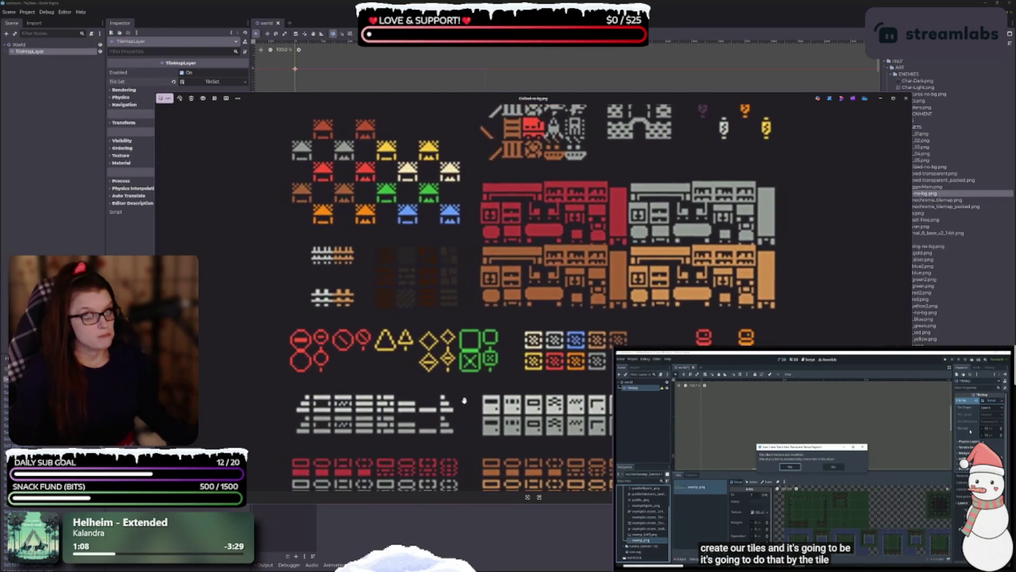
scroll(572, 273, "up", 3)
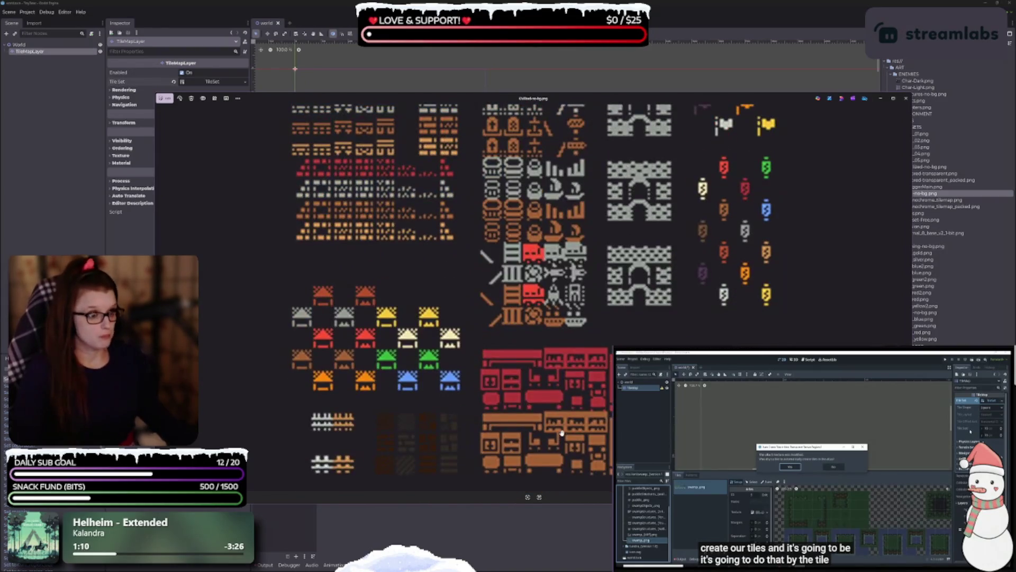
scroll(730, 217, "up", 3)
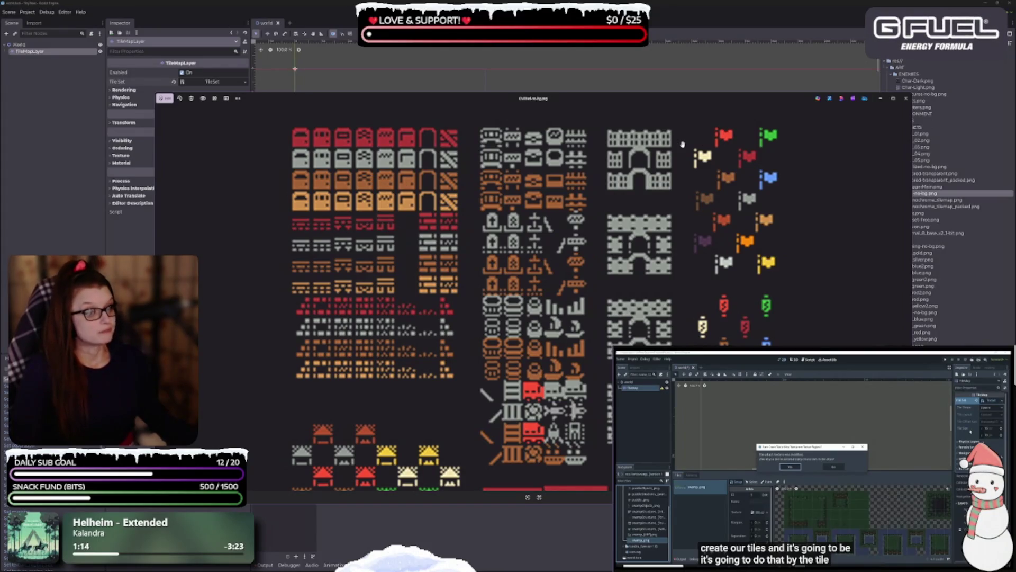
scroll(475, 353, "down", 6)
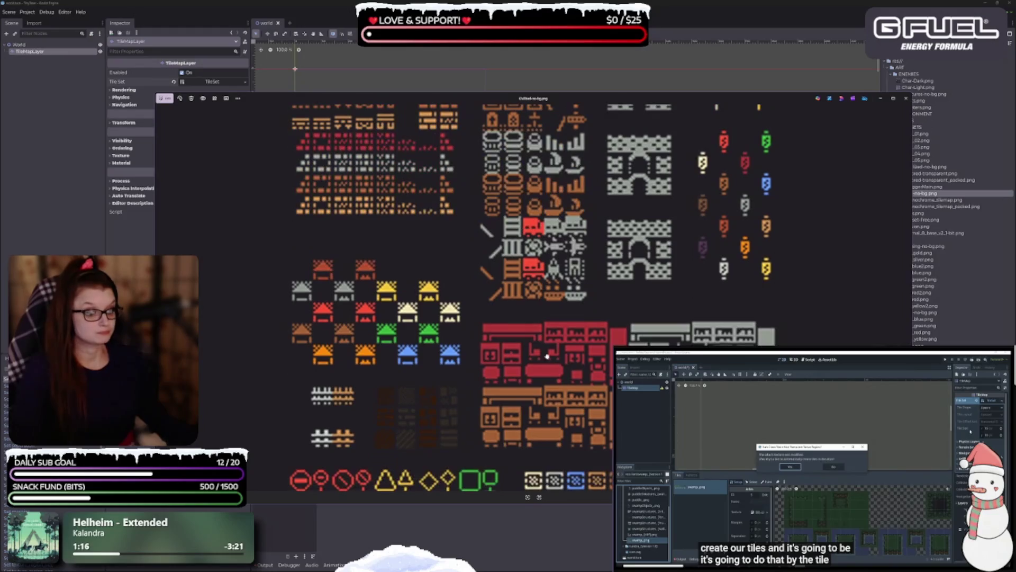
scroll(570, 347, "down", 2)
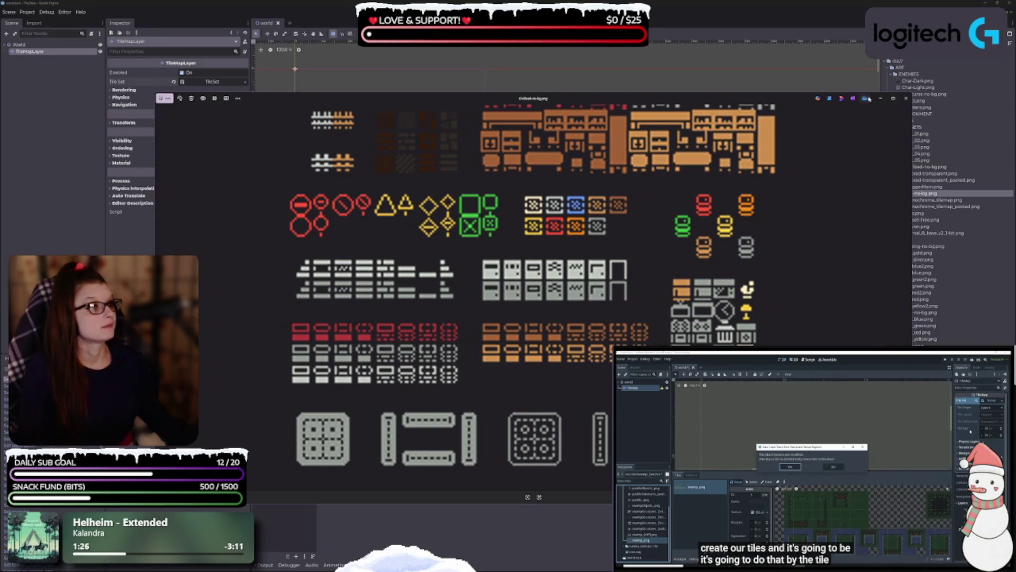
left_click(906, 99)
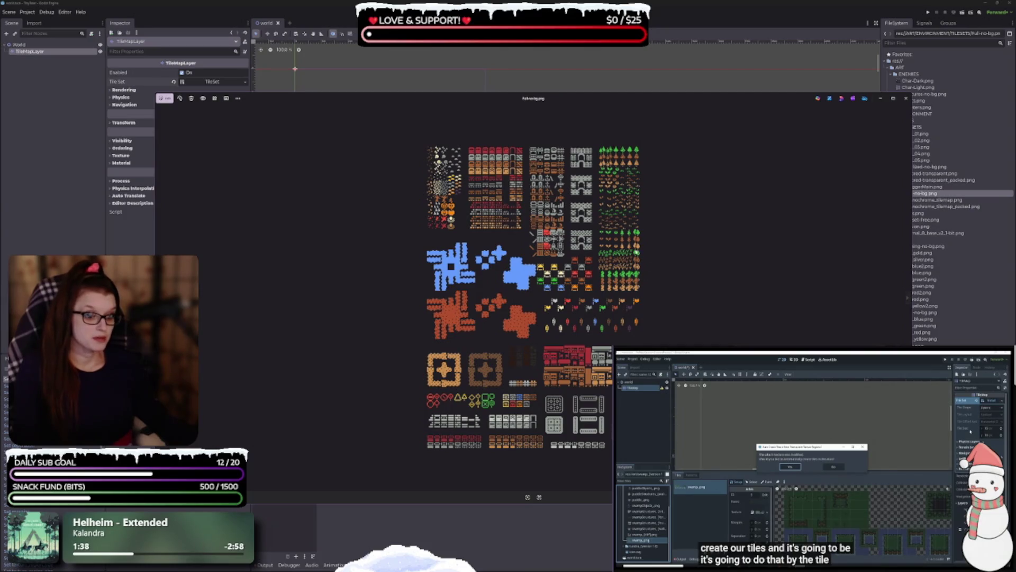
Step: Browse and zoom through further tileset images, then close the preview
scroll(459, 194, "up", 5)
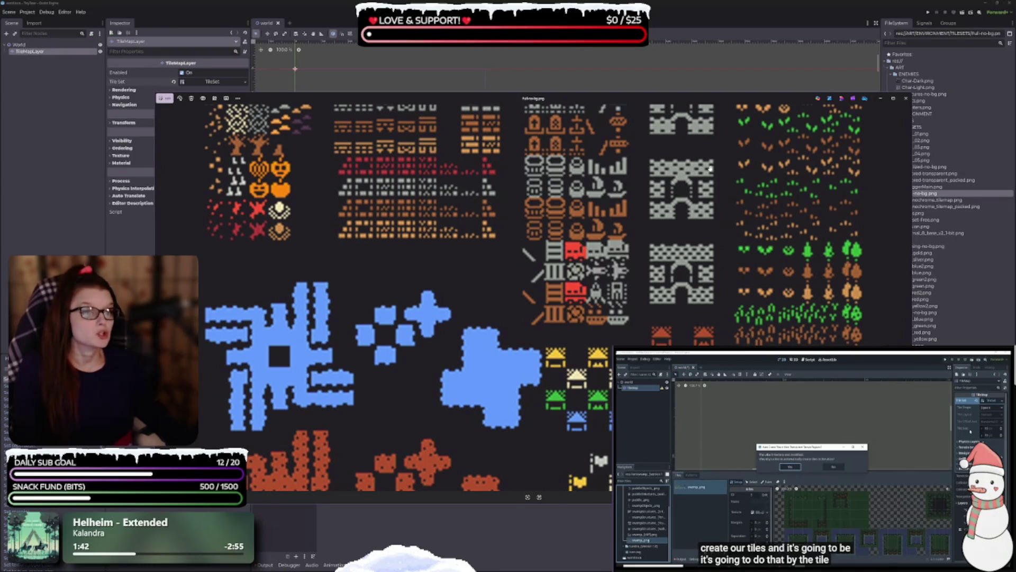
left_click(905, 100)
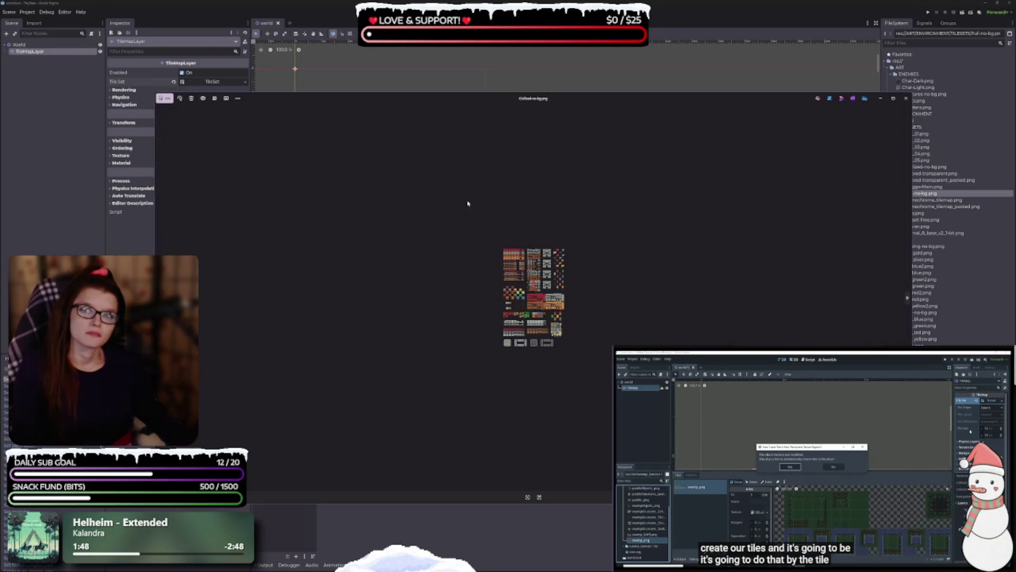
scroll(488, 291, "up", 5)
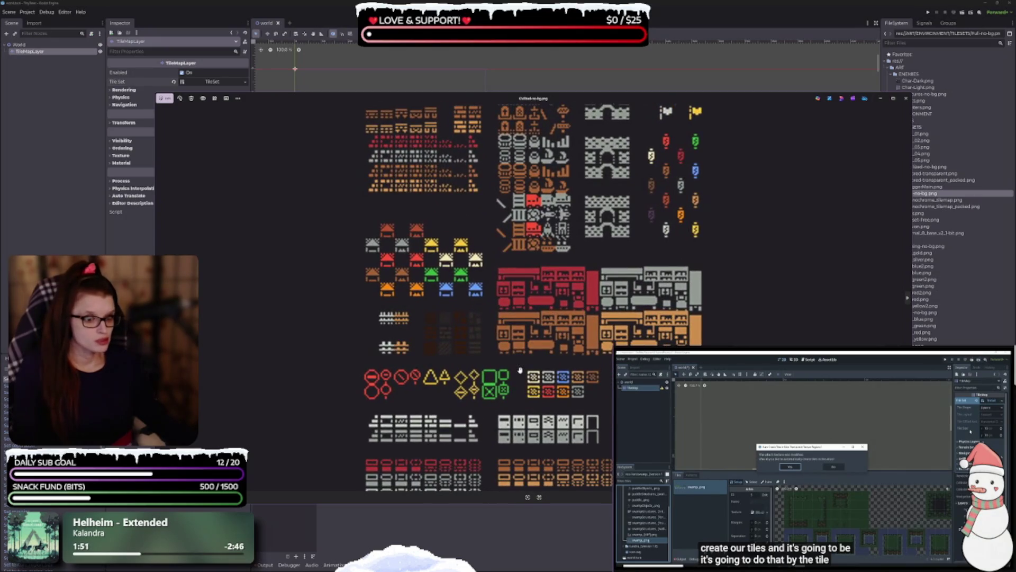
scroll(524, 356, "up", 3)
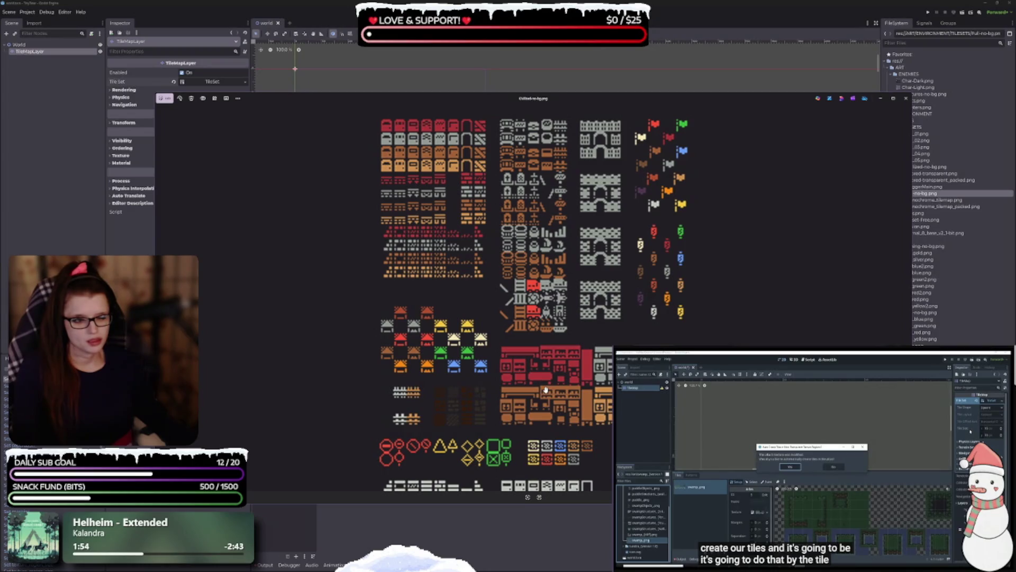
left_click(325, 51)
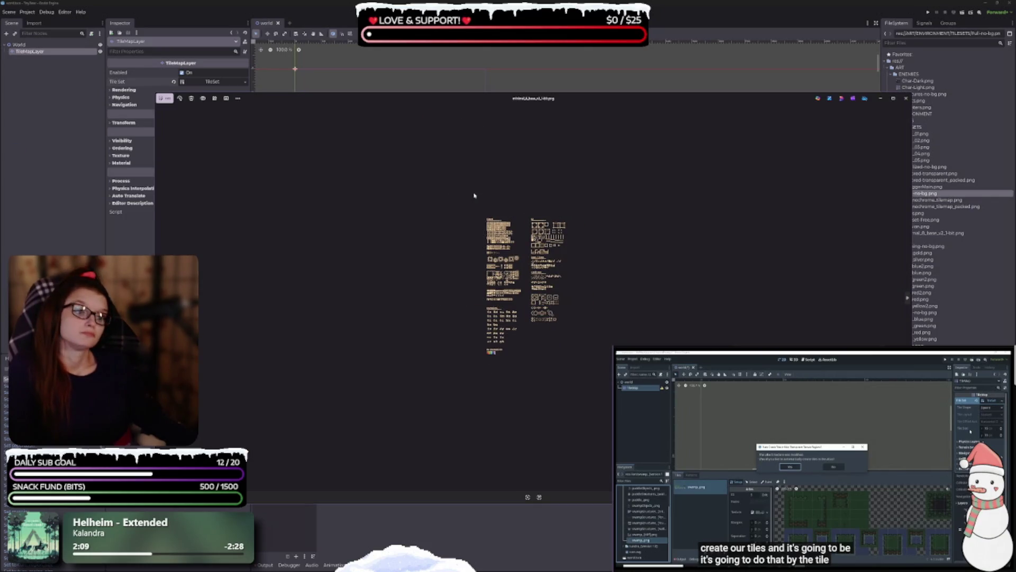
scroll(537, 359, "up", 5)
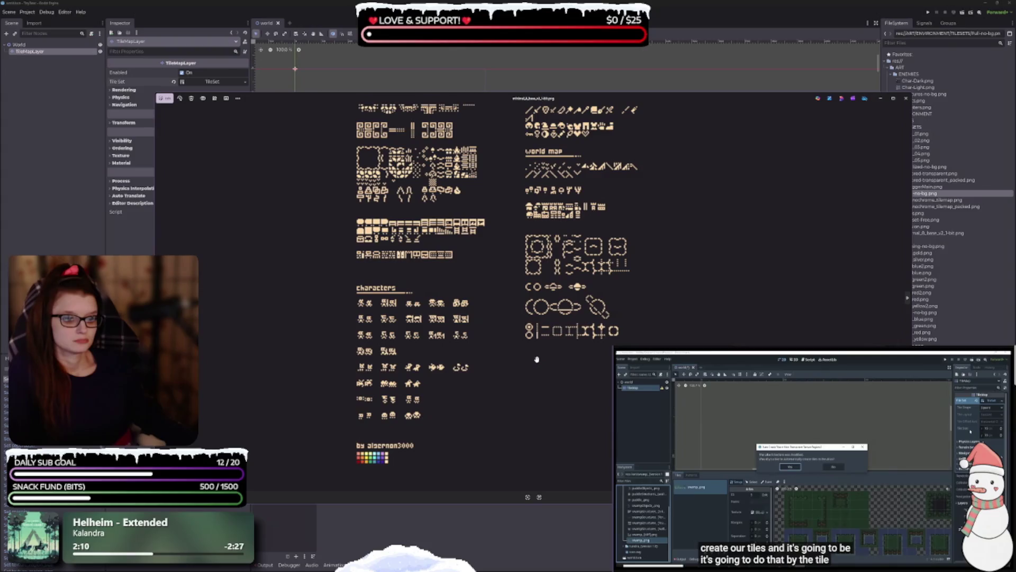
scroll(529, 370, "up", 3)
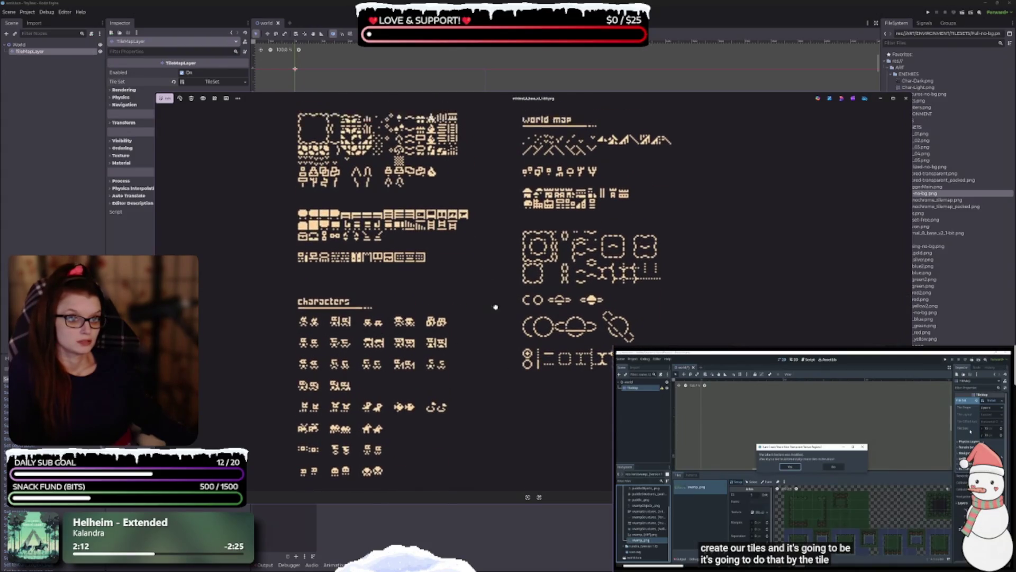
scroll(495, 307, "up", 5)
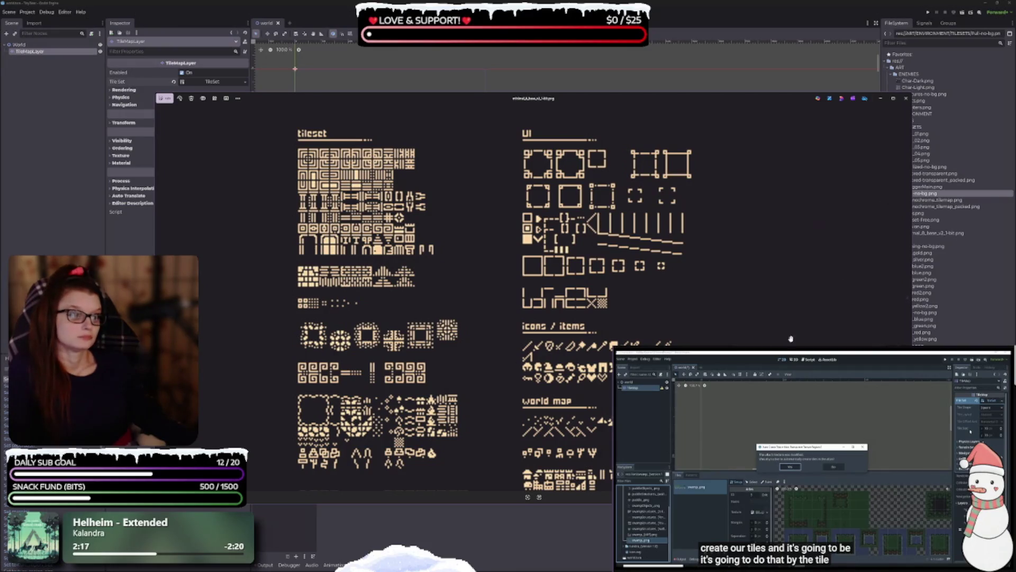
left_click(908, 299)
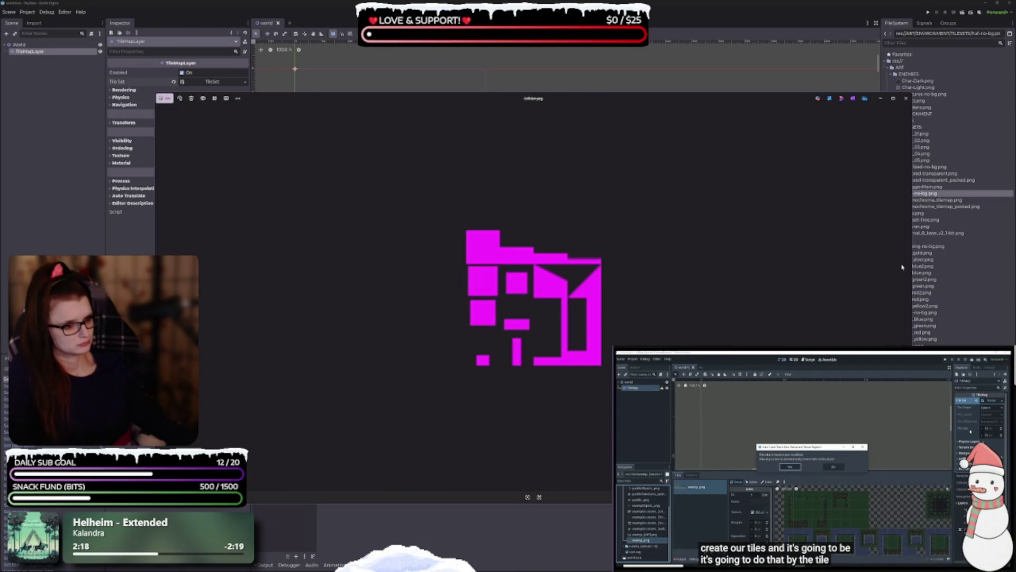
left_click(906, 98)
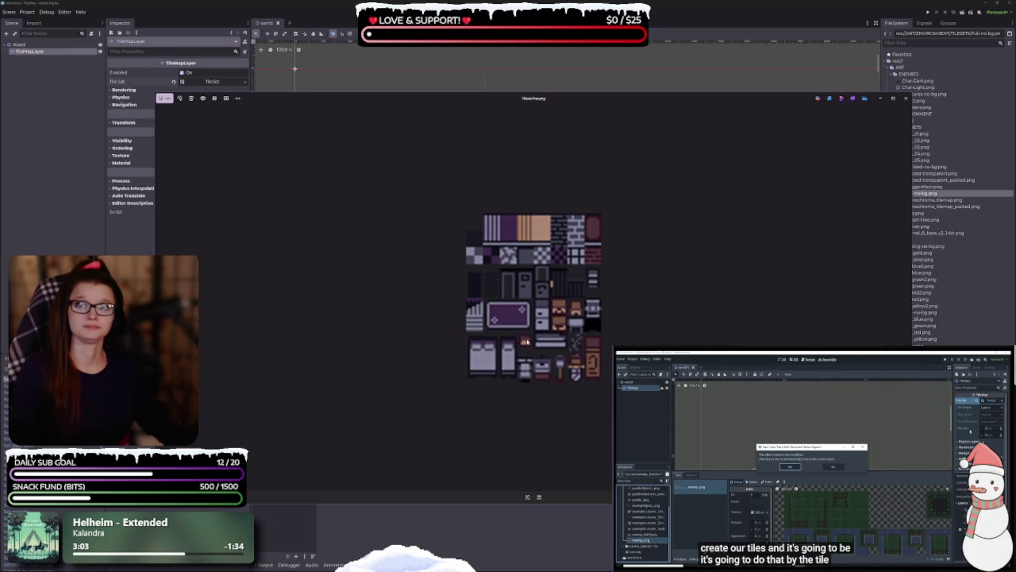
Step: Try adding Tileset-Free.png as an atlas source, then remove it again
left_click(906, 98)
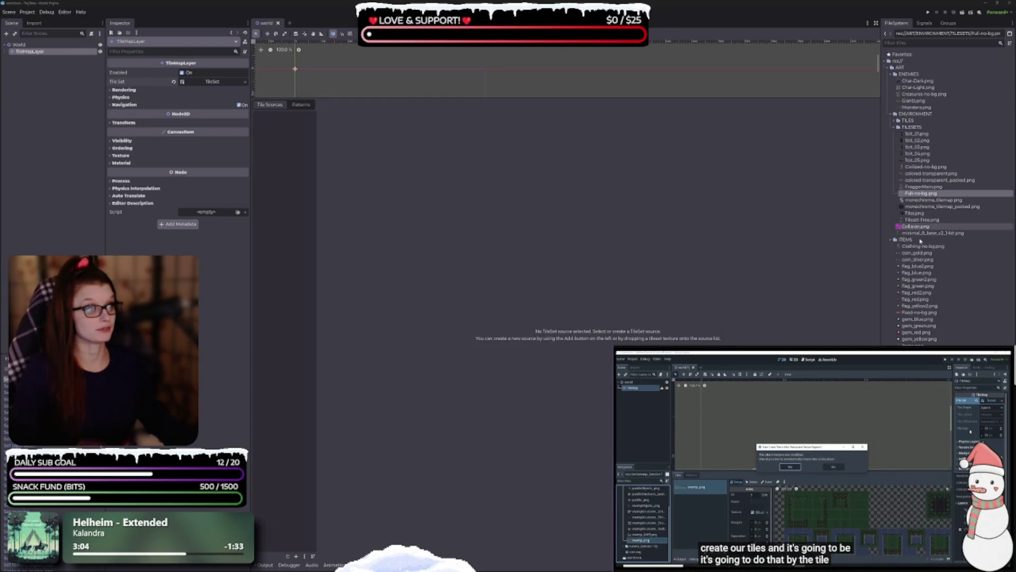
mouse_move(892, 193)
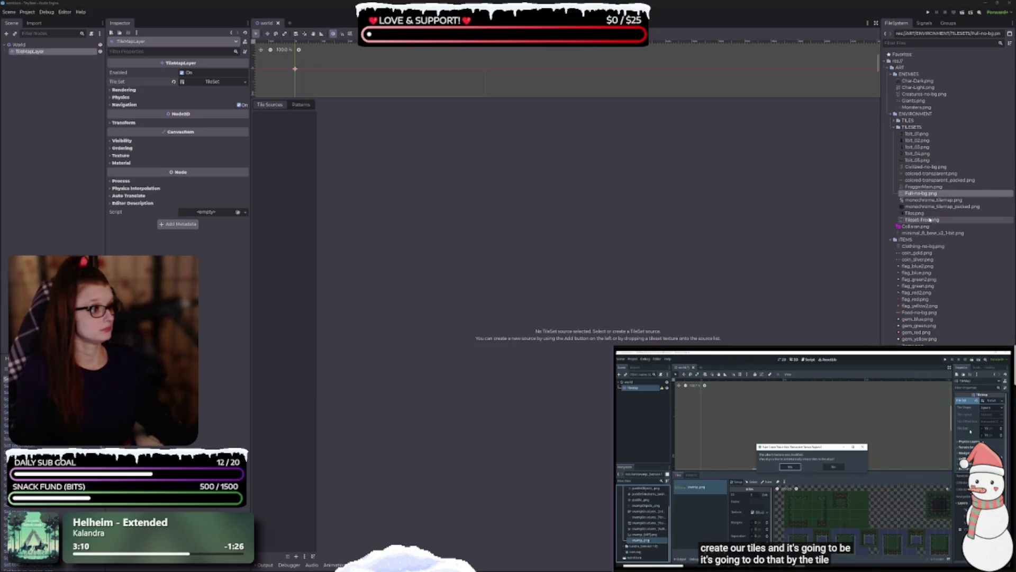
left_click(921, 220)
mouse_move(922, 223)
left_mouse_down()
mouse_move(530, 265)
mouse_move(340, 200)
mouse_move(312, 204)
left_mouse_up()
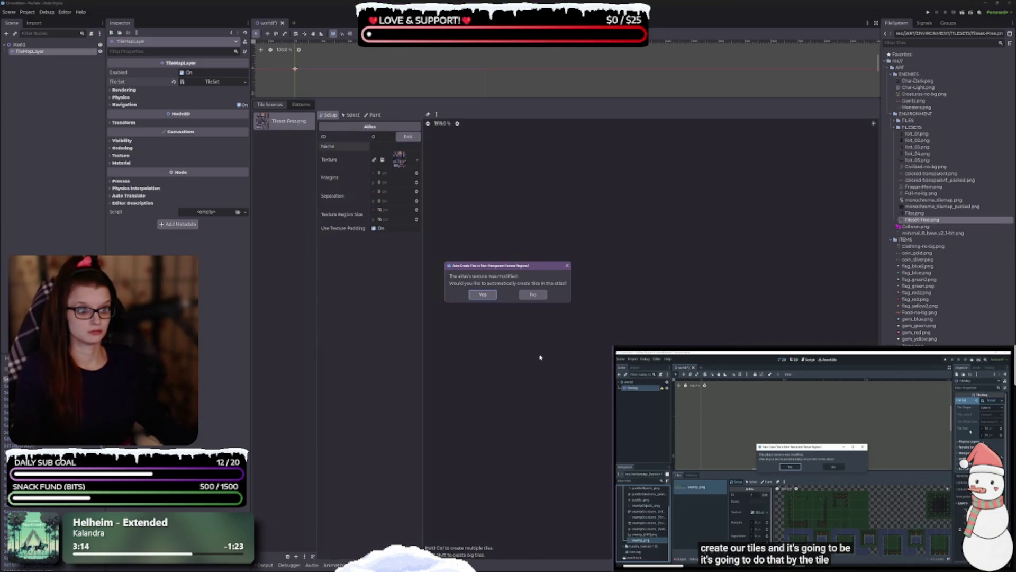
left_click(566, 265)
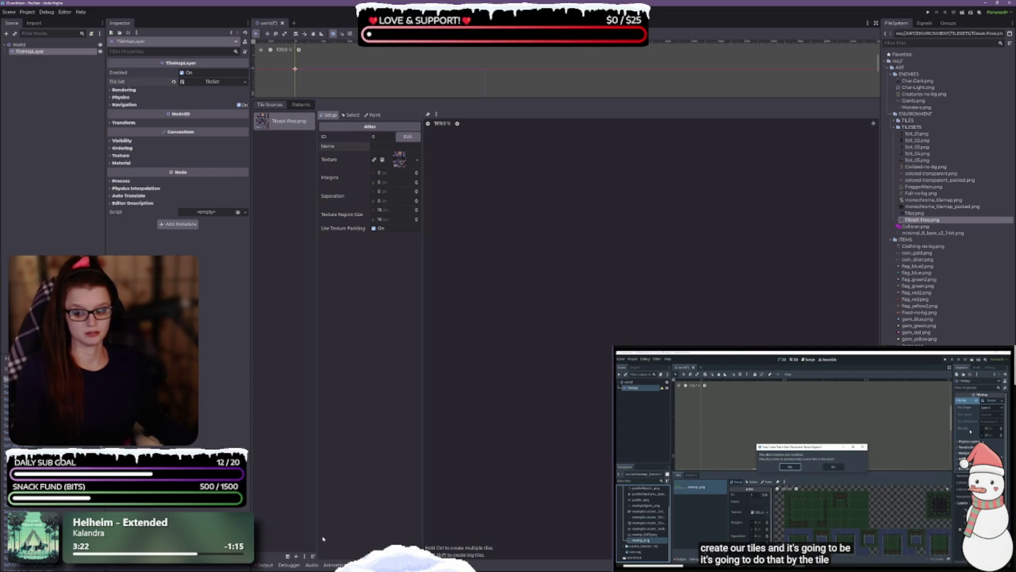
left_click(288, 556)
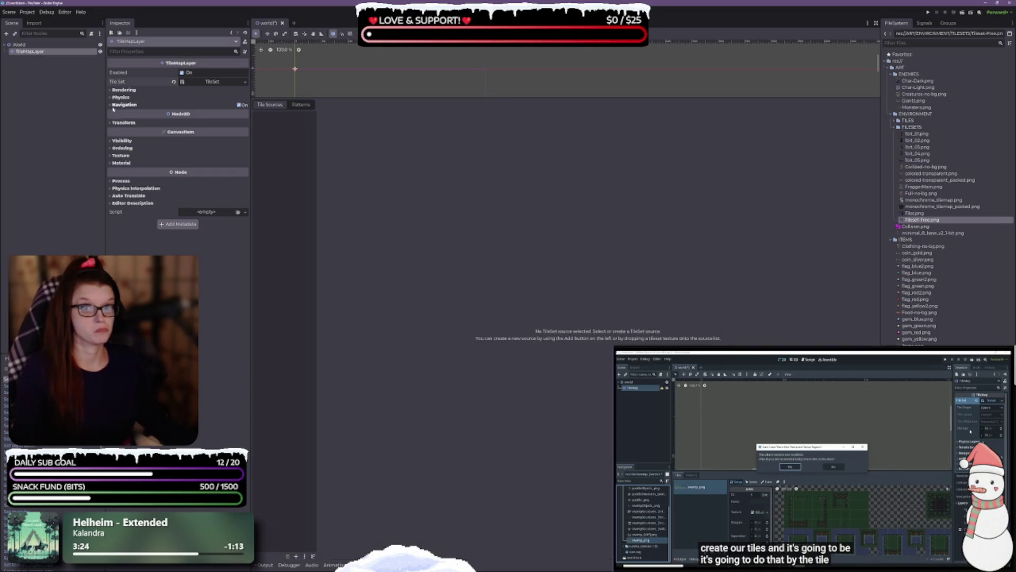
Step: Set the TileSet tile size to 8 × 8 px and save
left_click(195, 82)
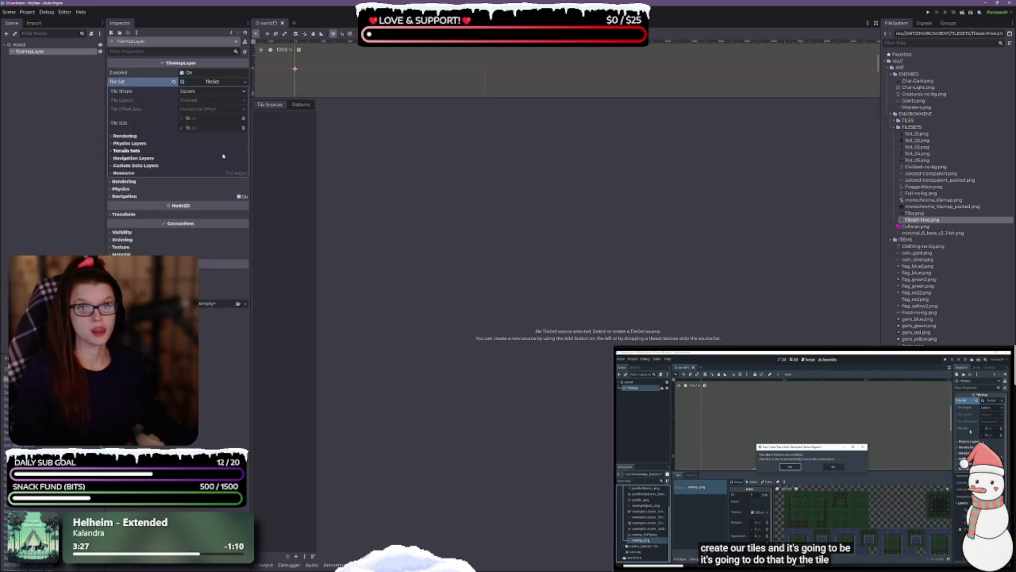
left_click(215, 121)
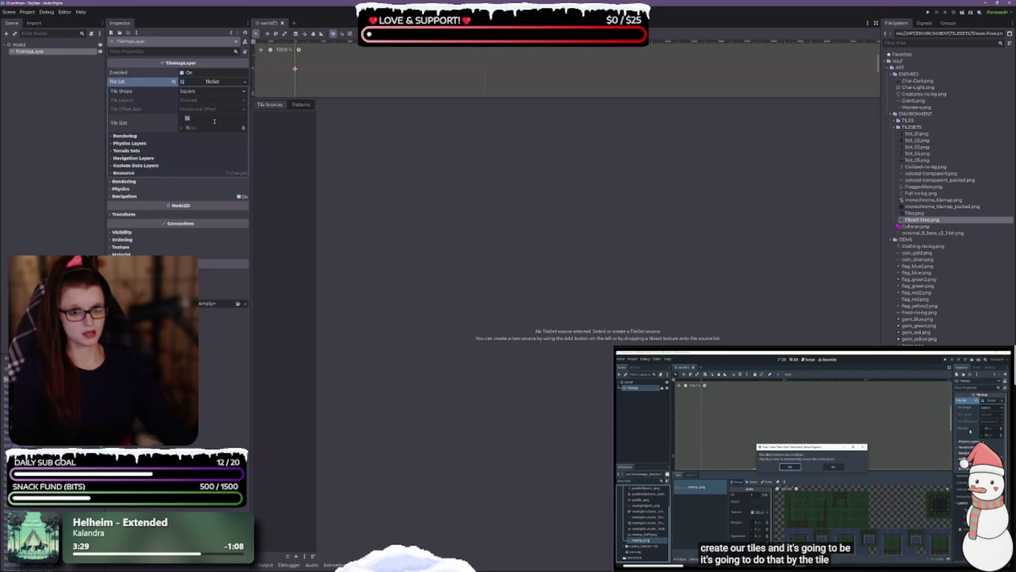
key("Tab")
type("8")
key("ctrl+s")
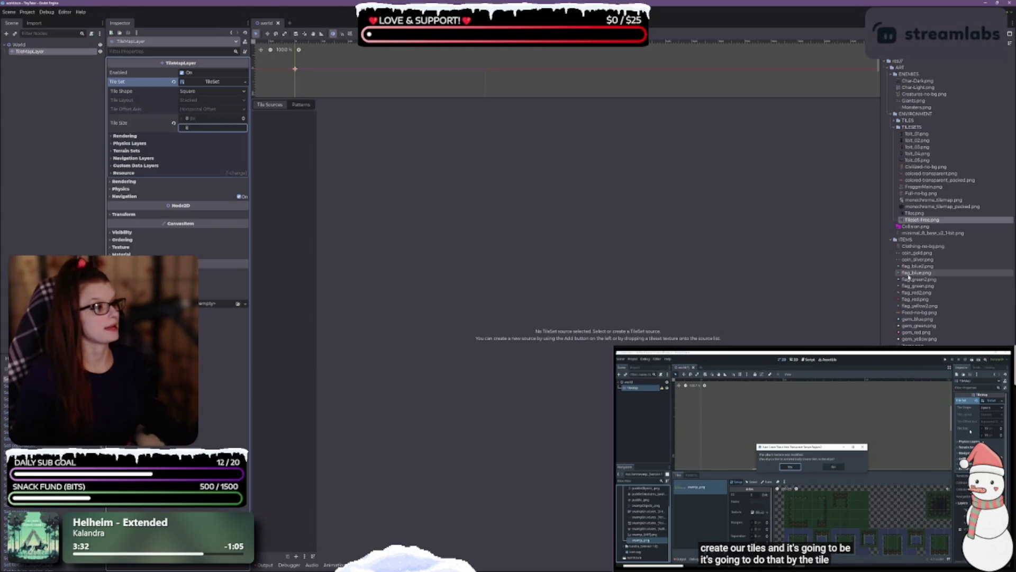
Step: Add Tileset-Free.png as an atlas source with auto-created tiles, then zoom the atlas view
mouse_move(922, 220)
left_mouse_down()
mouse_move(368, 220)
mouse_move(300, 198)
left_mouse_up()
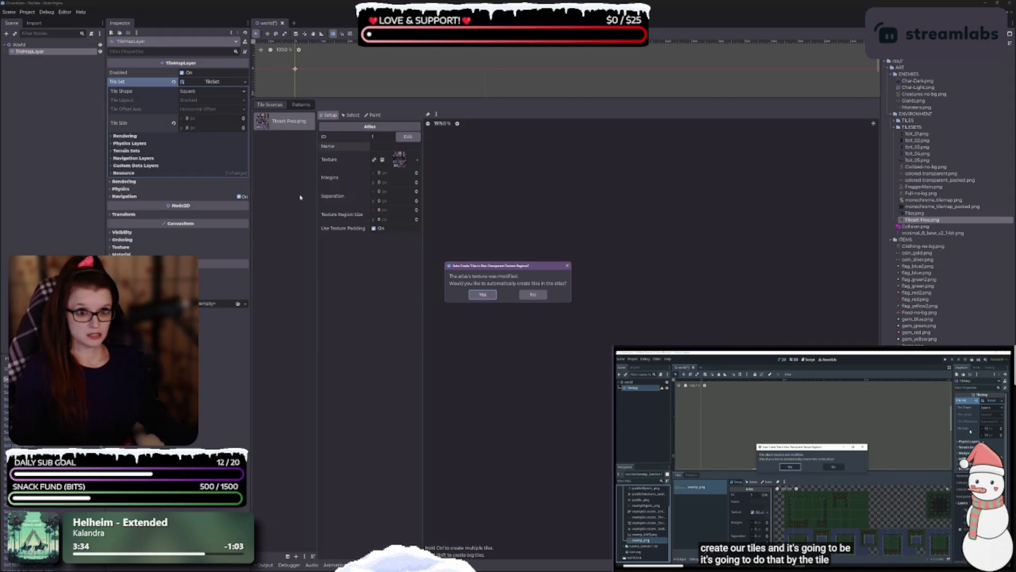
left_click(482, 294)
left_click_drag(317, 262, 313, 260)
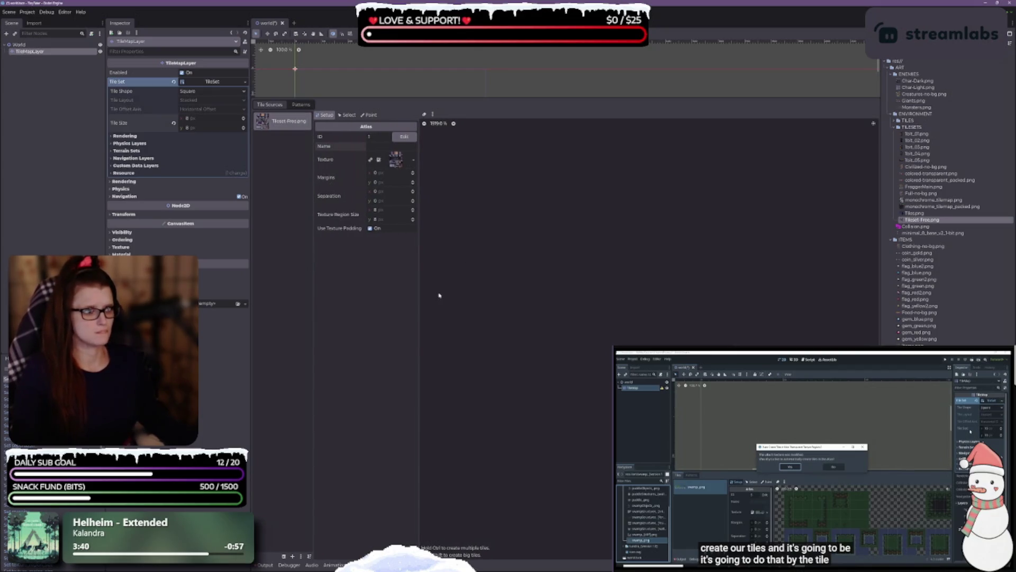
scroll(438, 290, "down", 2)
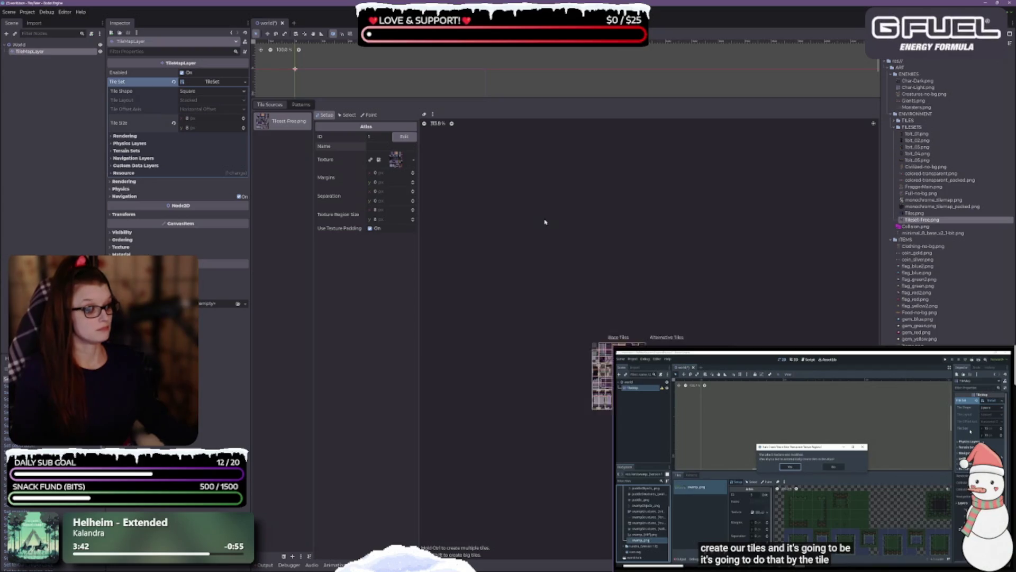
scroll(544, 220, "down", 5)
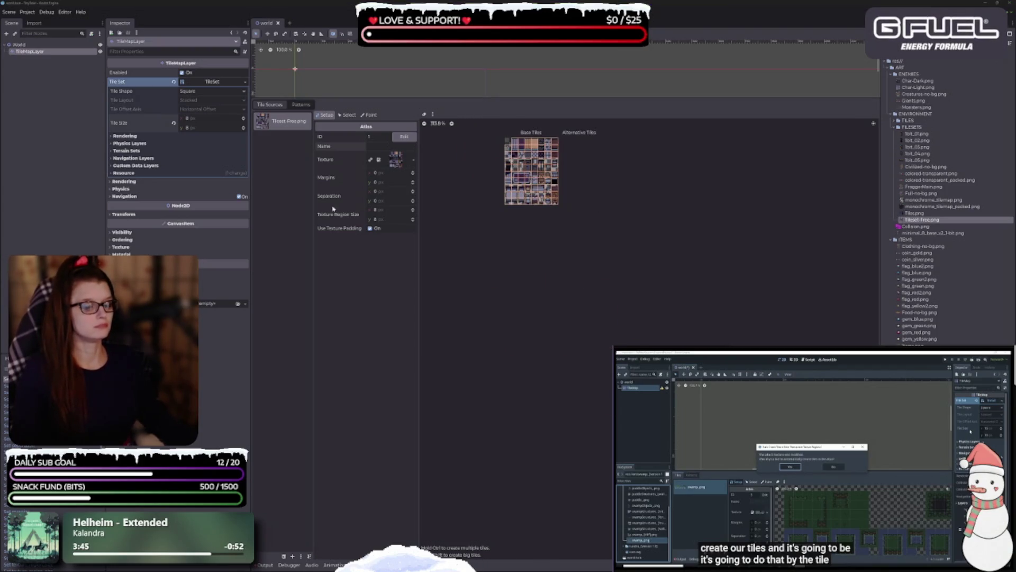
scroll(551, 318, "up", 5)
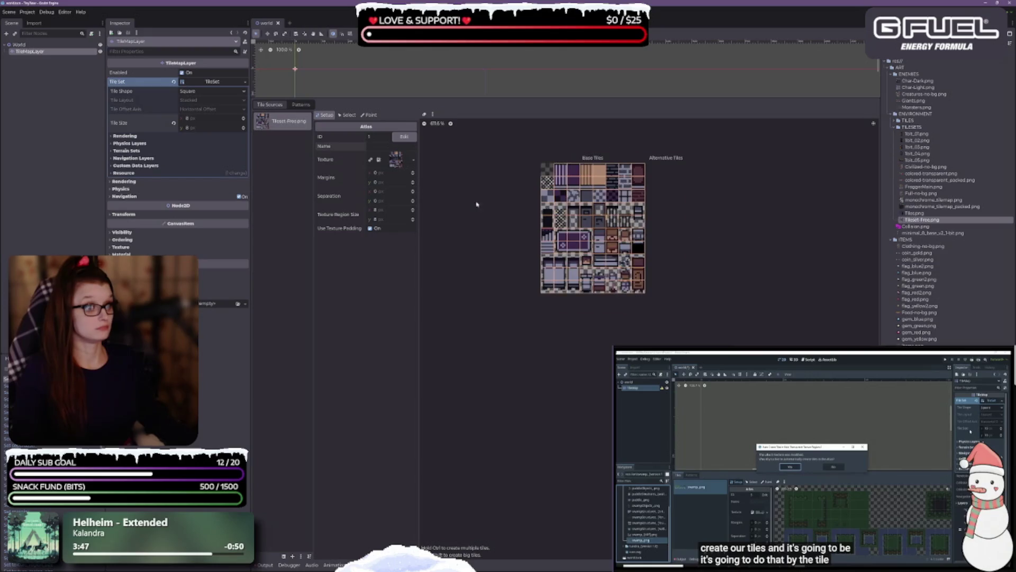
scroll(687, 251, "up", 4)
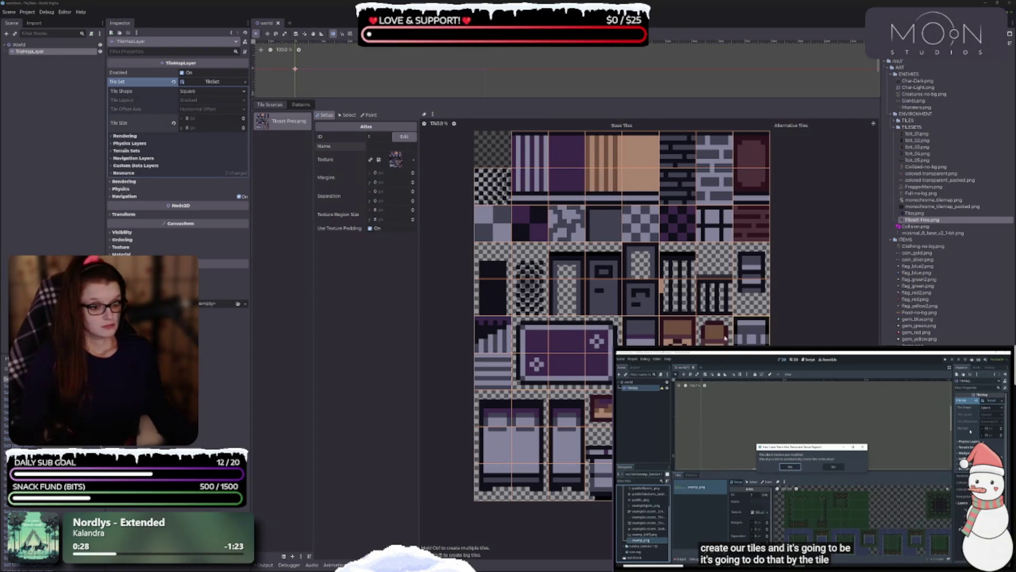
Step: Scroll around the atlas view to look over the 8 px interior tiles
scroll(640, 330, "down", 3)
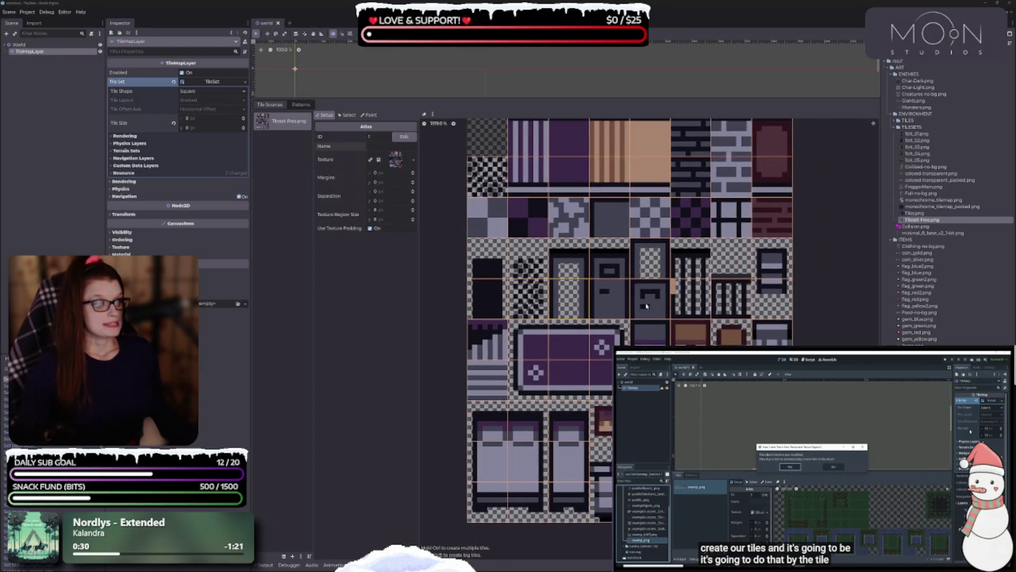
scroll(661, 254, "down", 2)
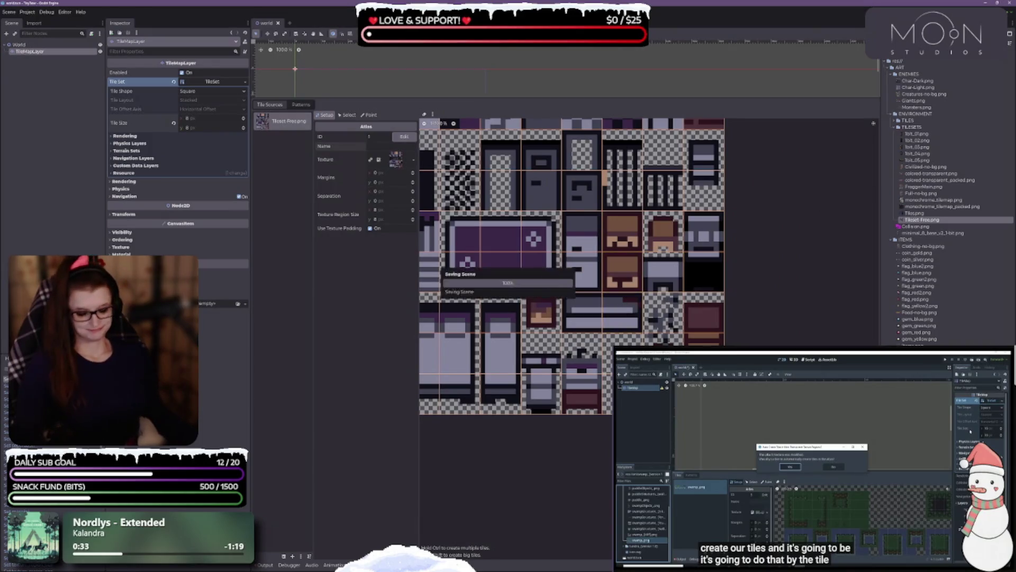
scroll(609, 339, "up", 4)
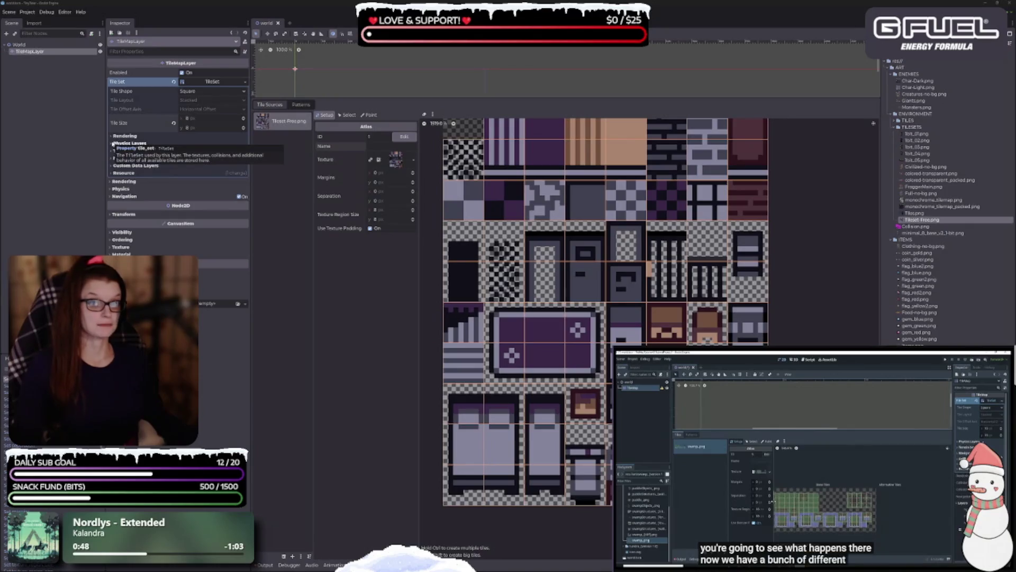
left_click(121, 189)
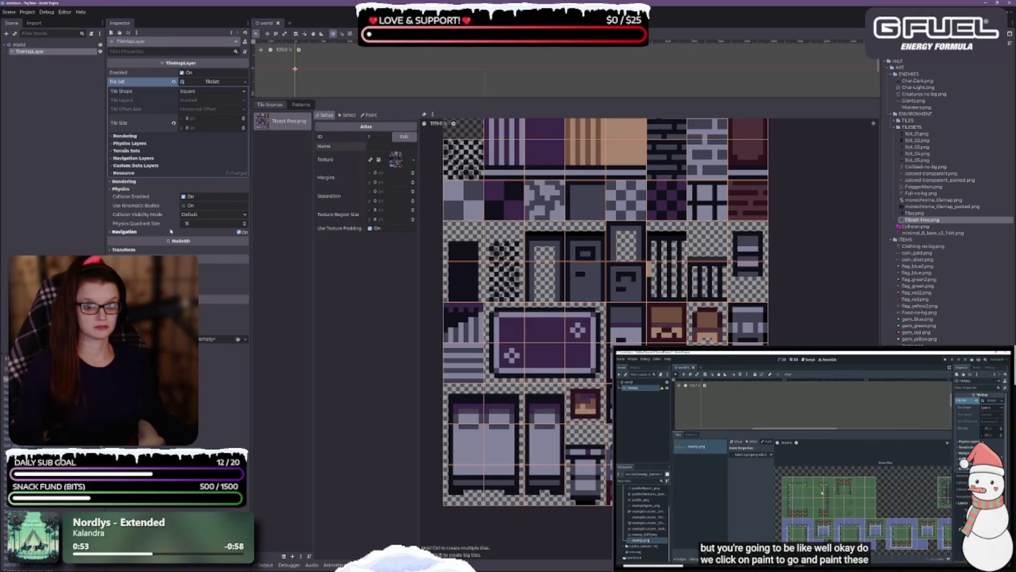
left_click(112, 189)
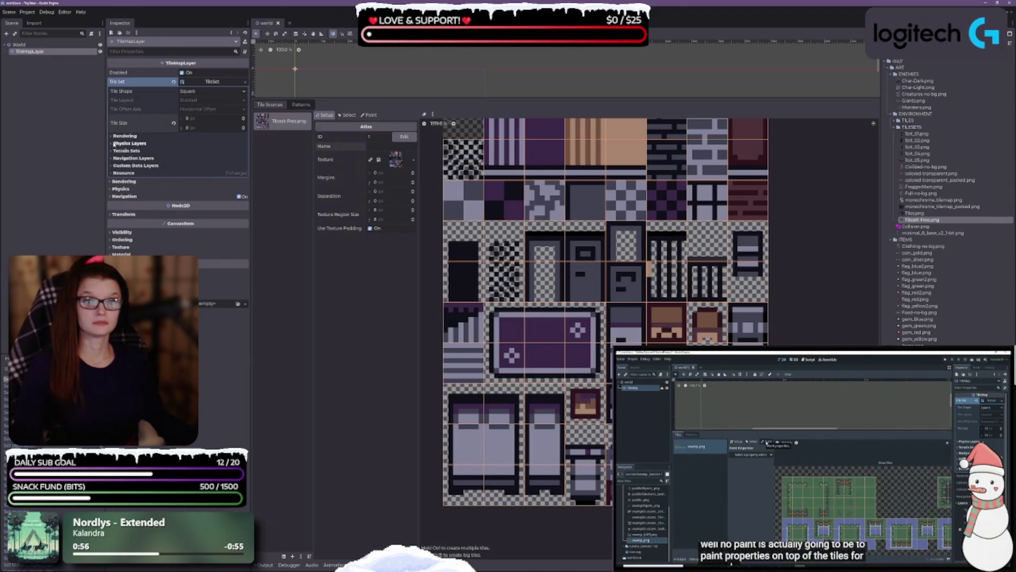
left_click(116, 143)
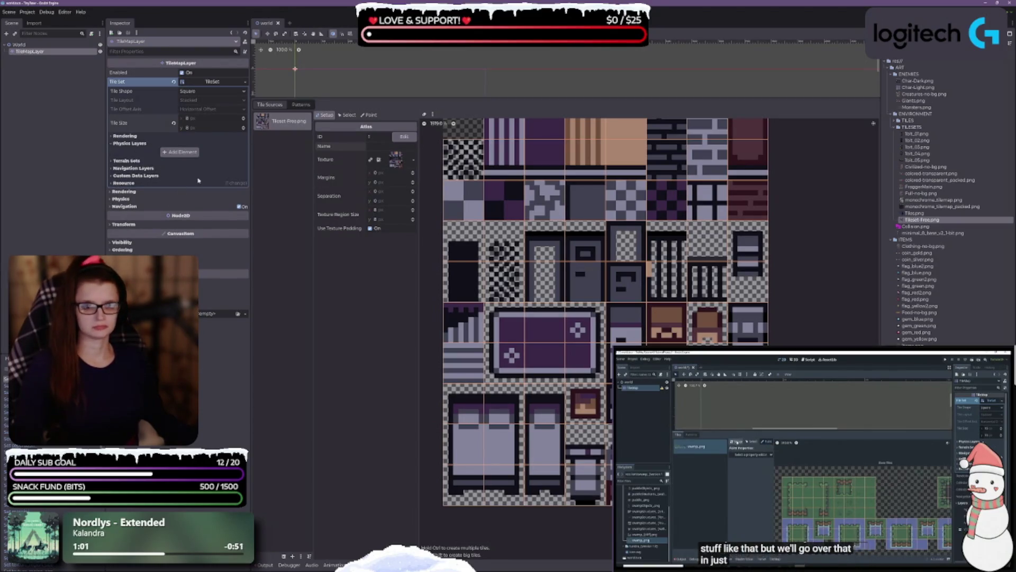
left_click(114, 136)
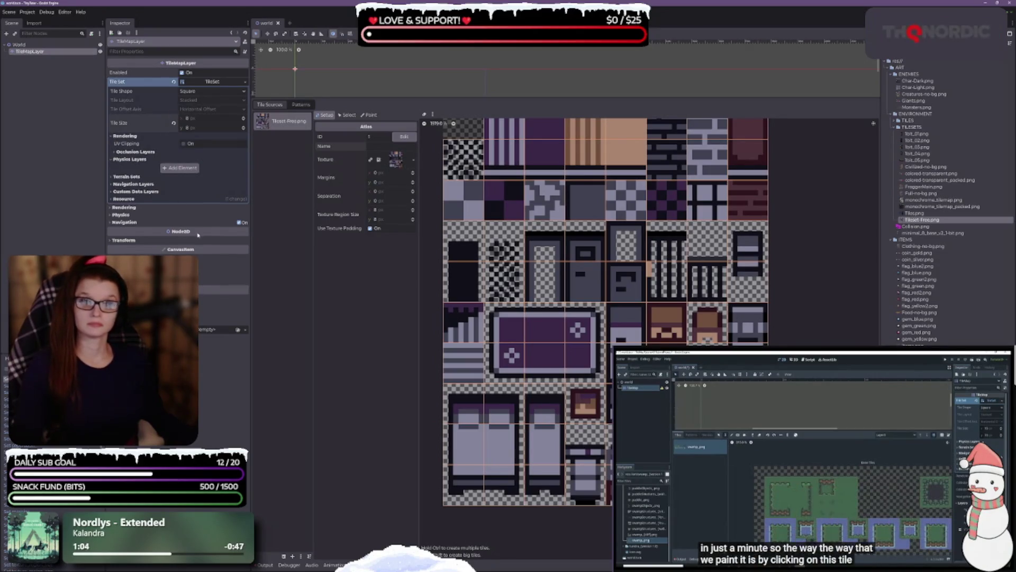
left_click(114, 177)
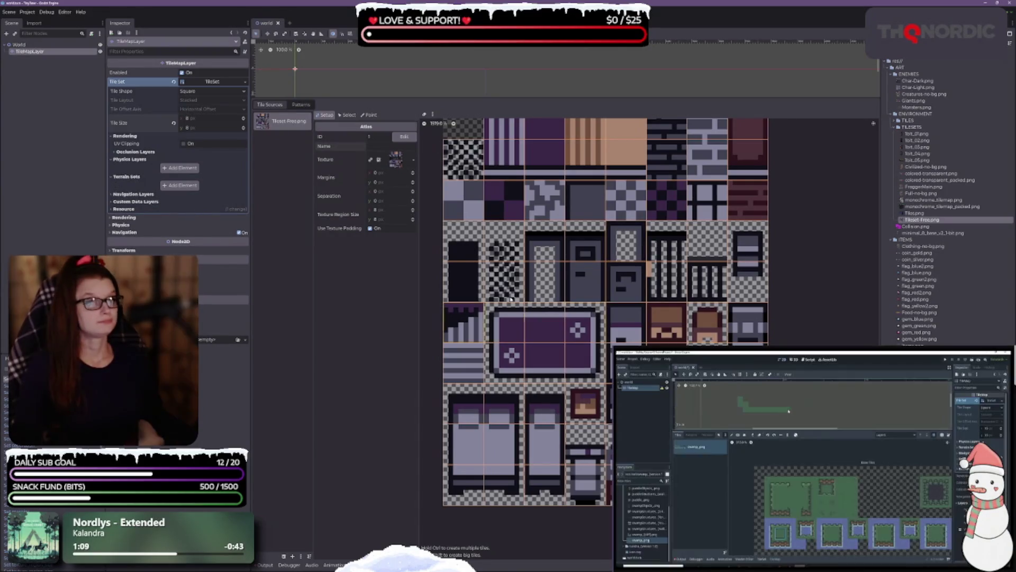
left_click_drag(522, 97, 516, 317)
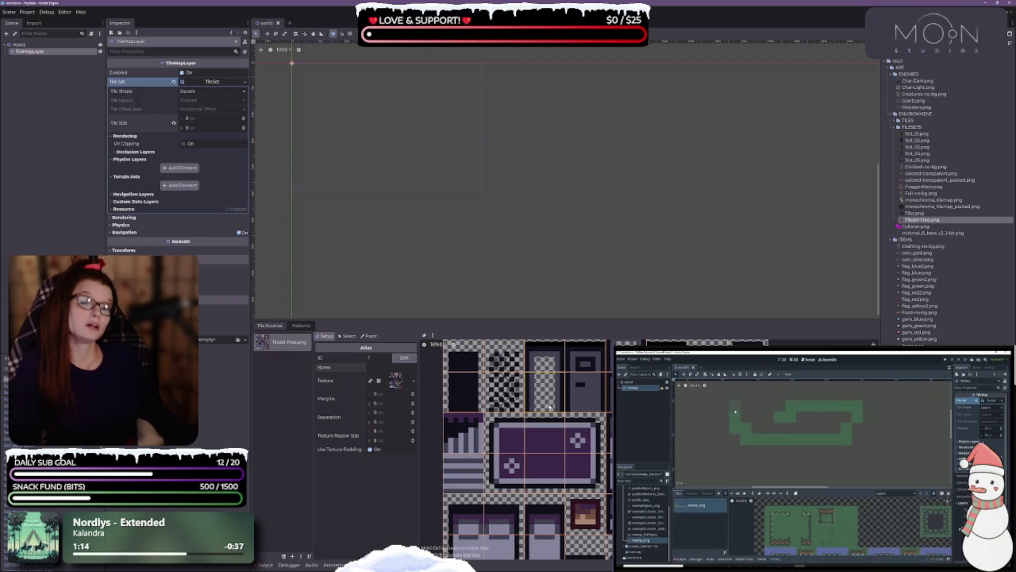
left_click_drag(516, 317, 517, 265)
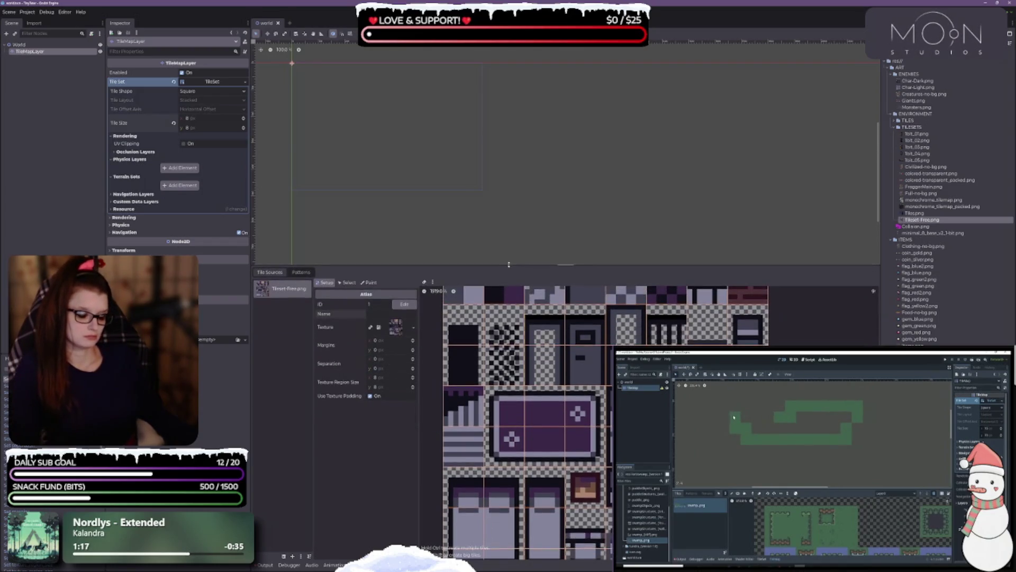
scroll(494, 436, "down", 3)
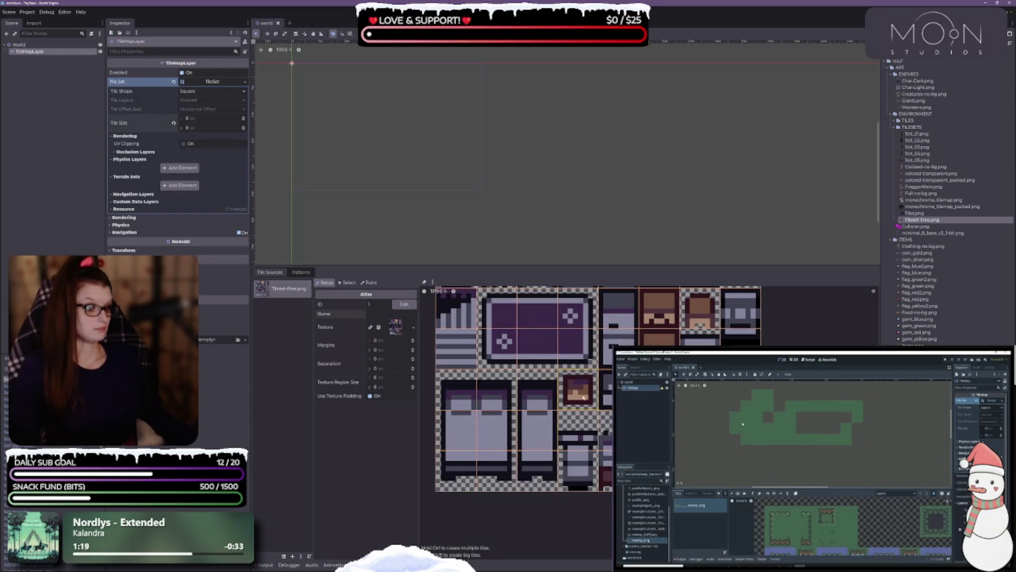
scroll(529, 424, "up", 4)
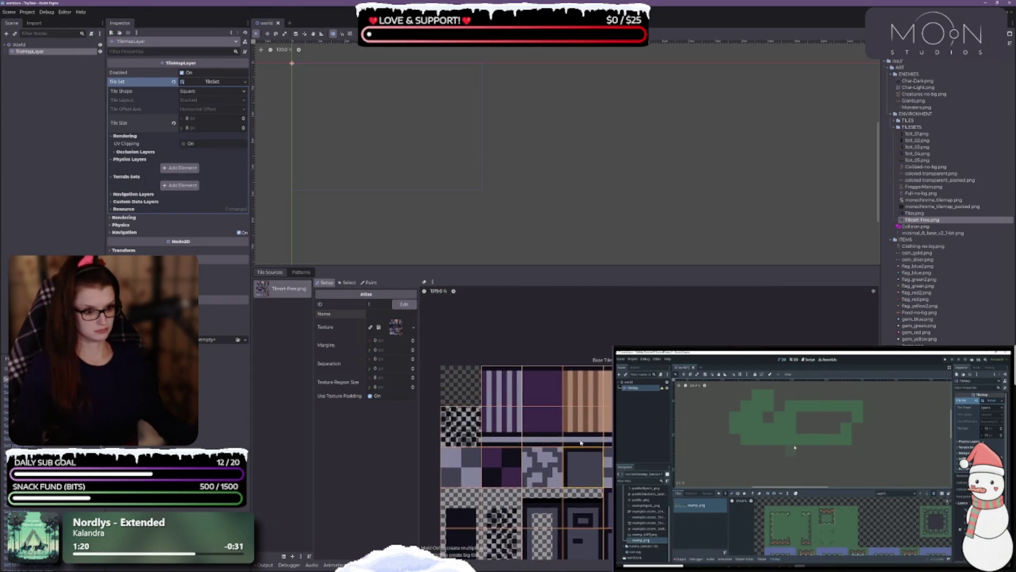
scroll(583, 401, "up", 1)
scroll(567, 400, "left", 2)
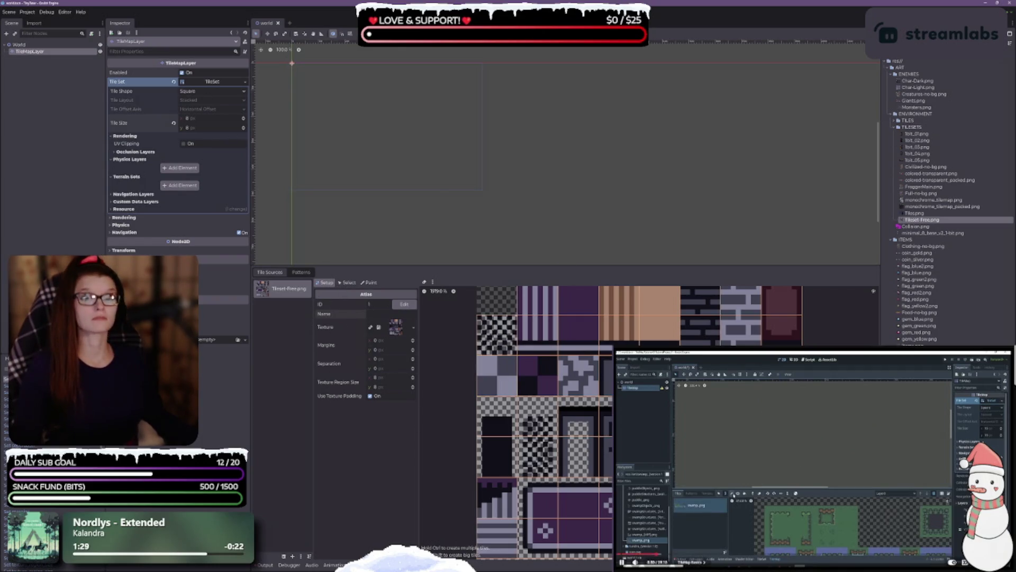
Step: Enter 'dungeon' as the atlas source name, removing the stray 'w' typo
left_click(389, 312)
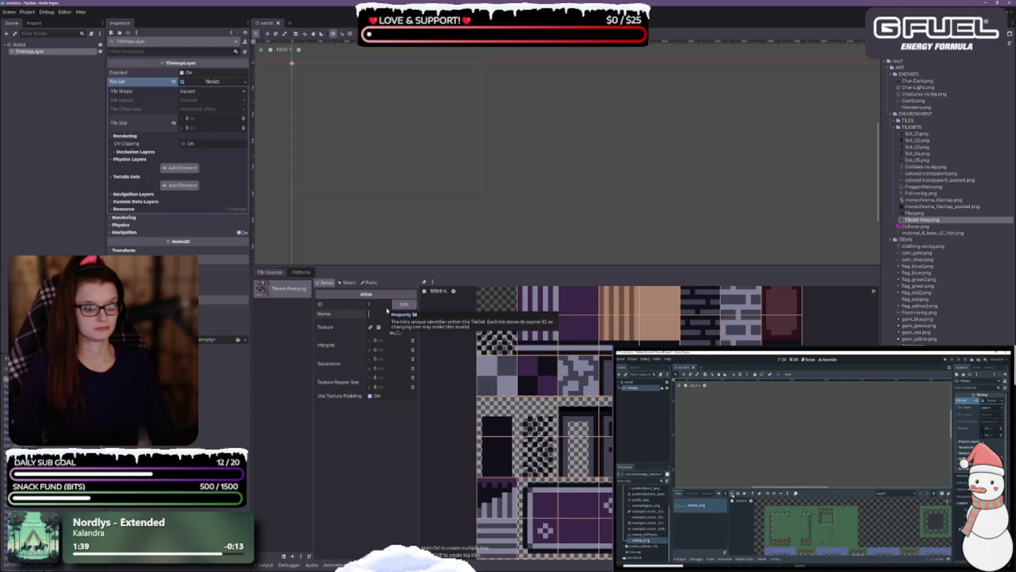
type("d")
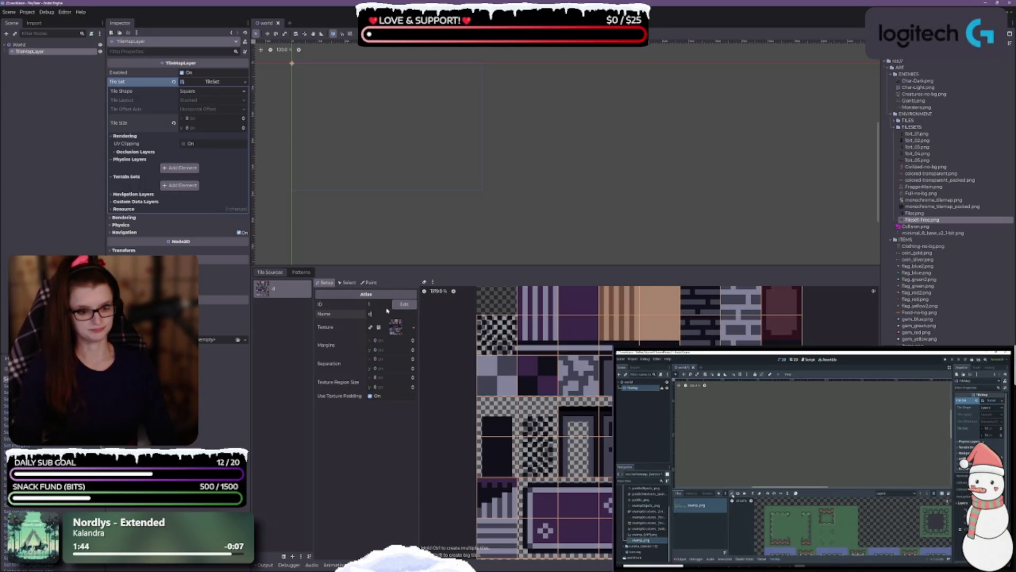
type("ungweon")
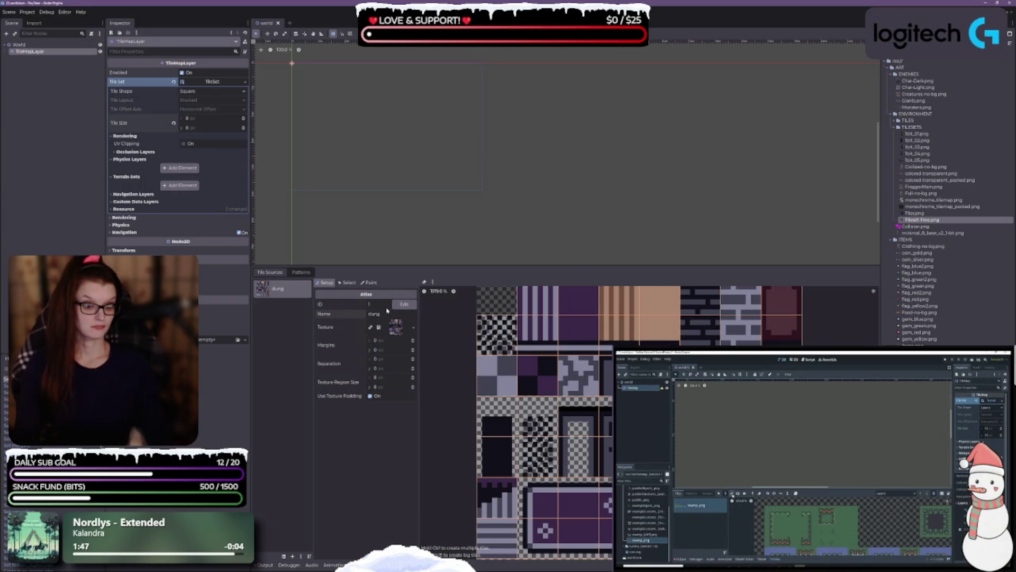
key("Left")
key("Left")
key("Left")
key("BackSpace")
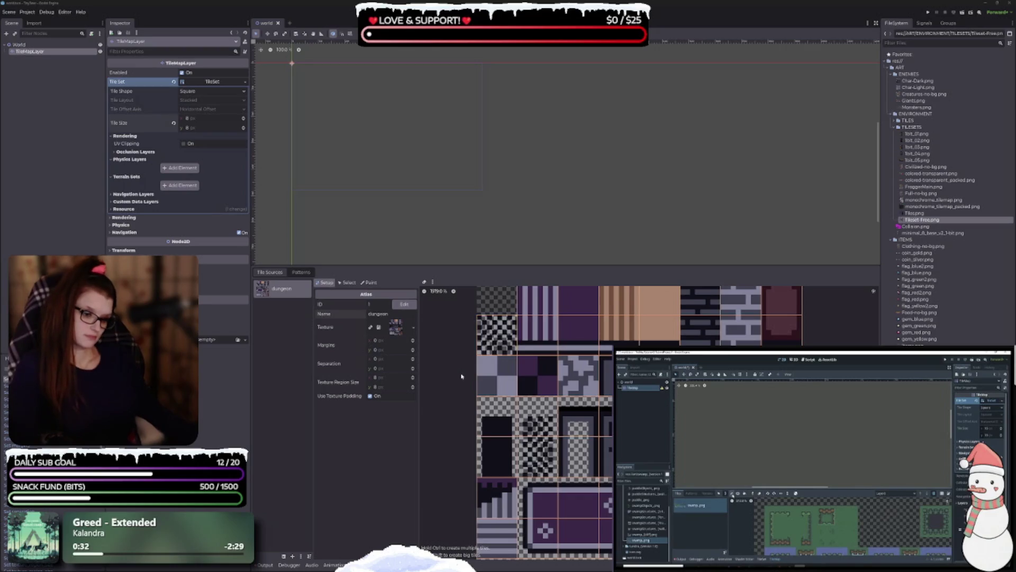
Step: Switch the TileSet panel to Select mode and lower the divider to enlarge the 2D view
left_click(395, 316)
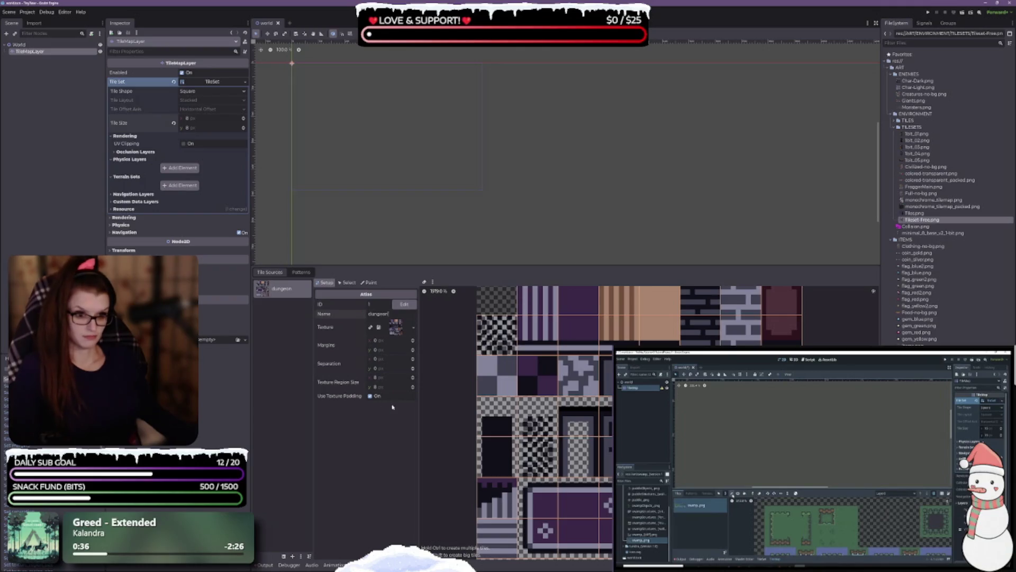
left_click(347, 283)
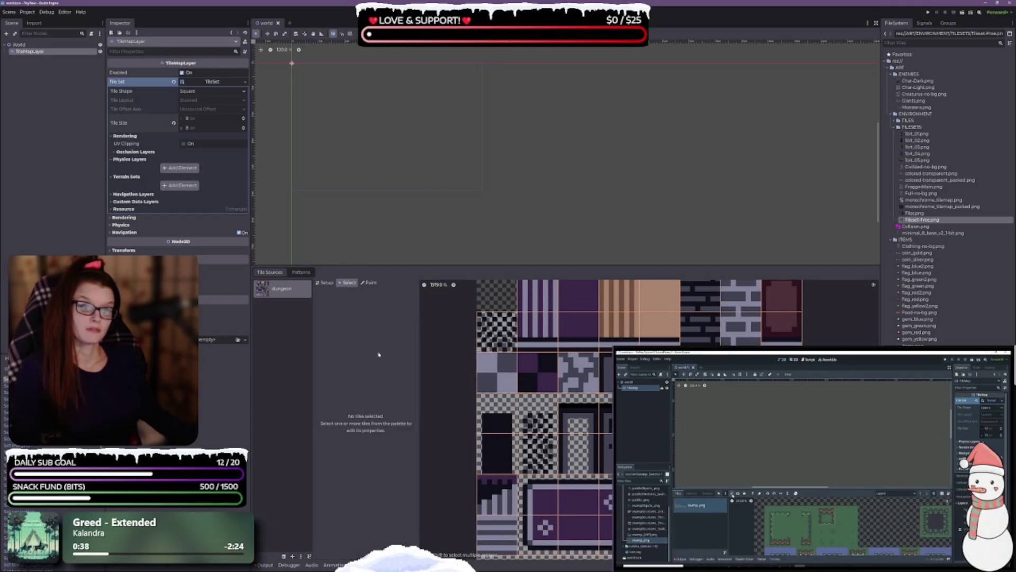
left_click_drag(445, 265, 445, 371)
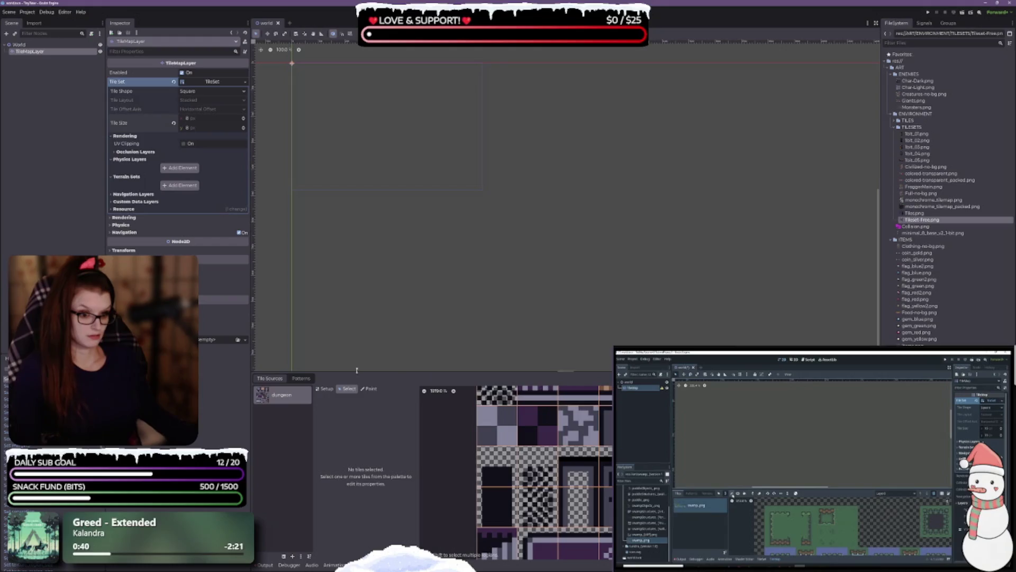
Step: Switch the TileSet panel to Paint mode, then deselect the TileMapLayer on the empty canvas
left_click(369, 388)
left_click(487, 428)
scroll(487, 428, "up", 2)
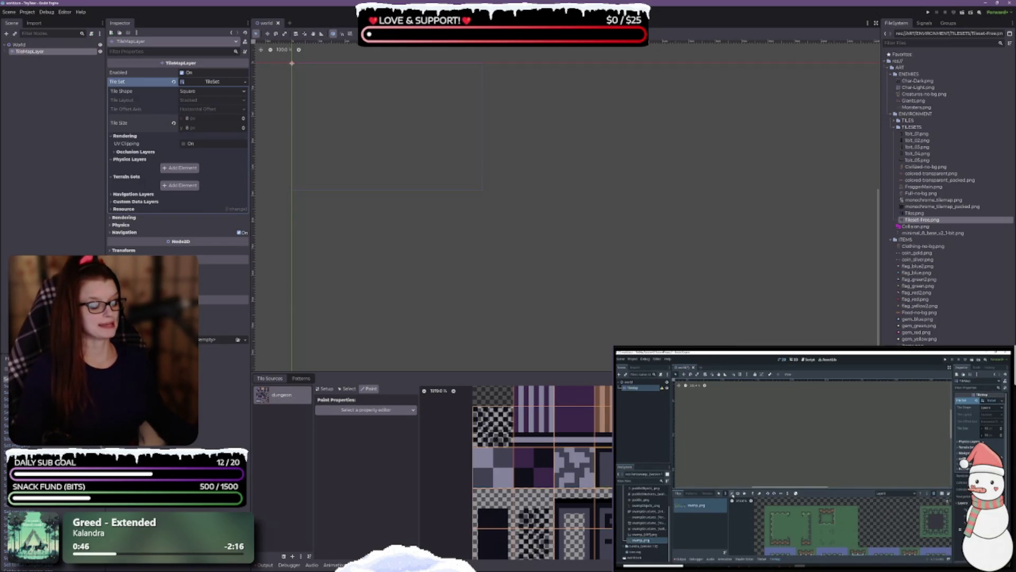
scroll(540, 471, "up", 3)
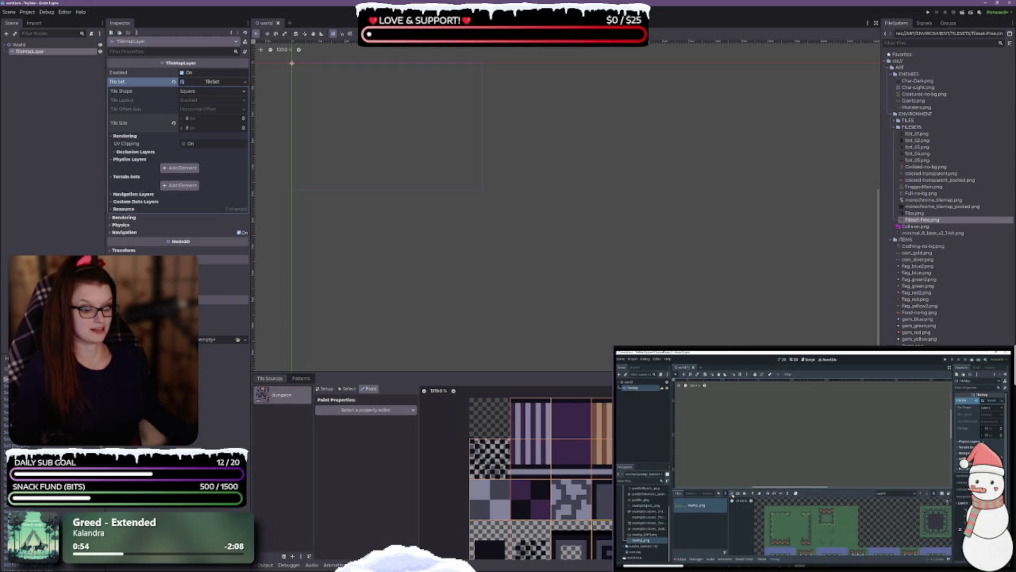
scroll(584, 505, "down", 3)
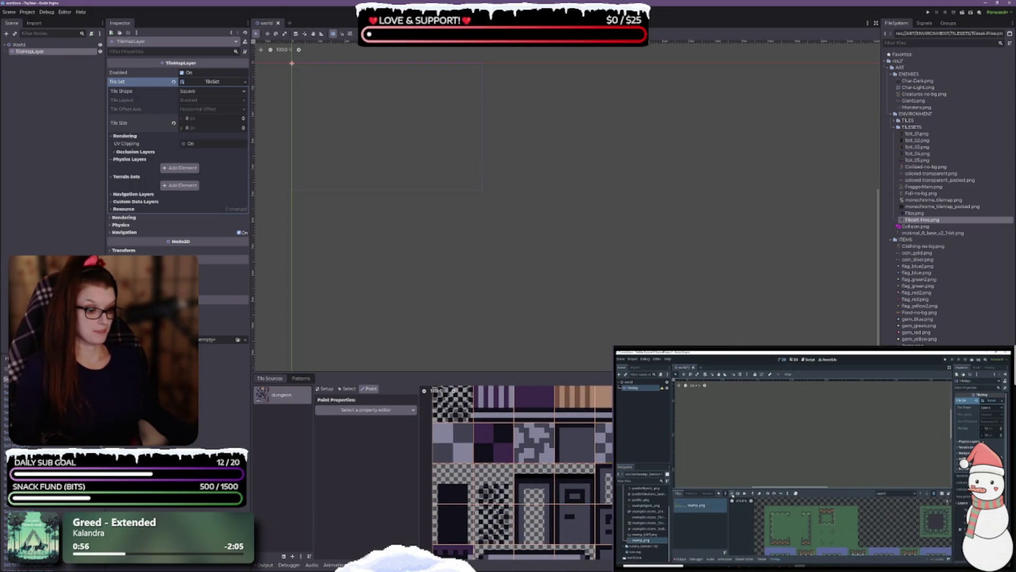
scroll(466, 413, "up", 2)
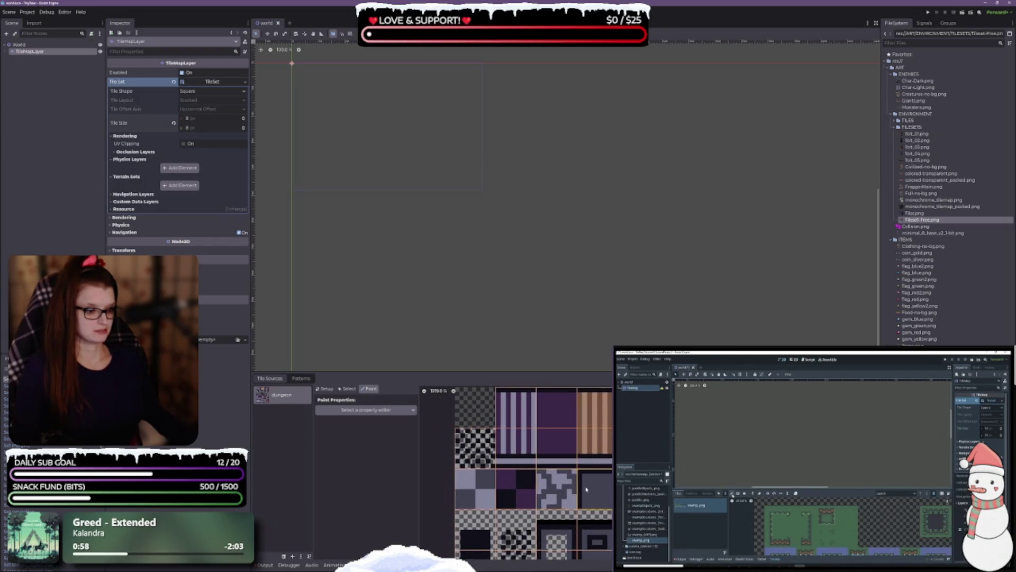
left_click(299, 77)
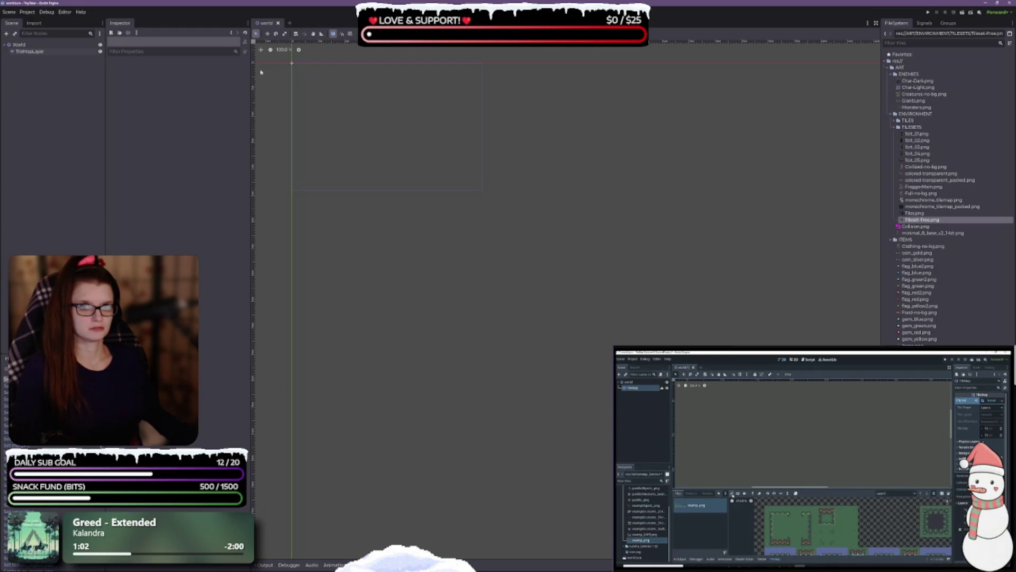
Step: Select TileMapLayer in the Scene dock and enlarge the canvas above the tile panel
left_click(29, 51)
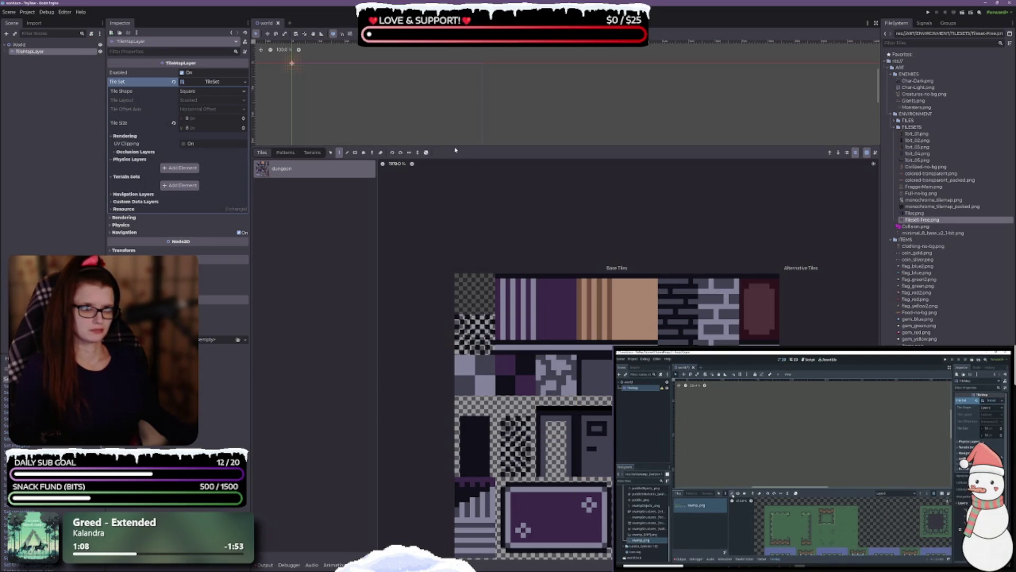
left_click_drag(452, 146, 467, 358)
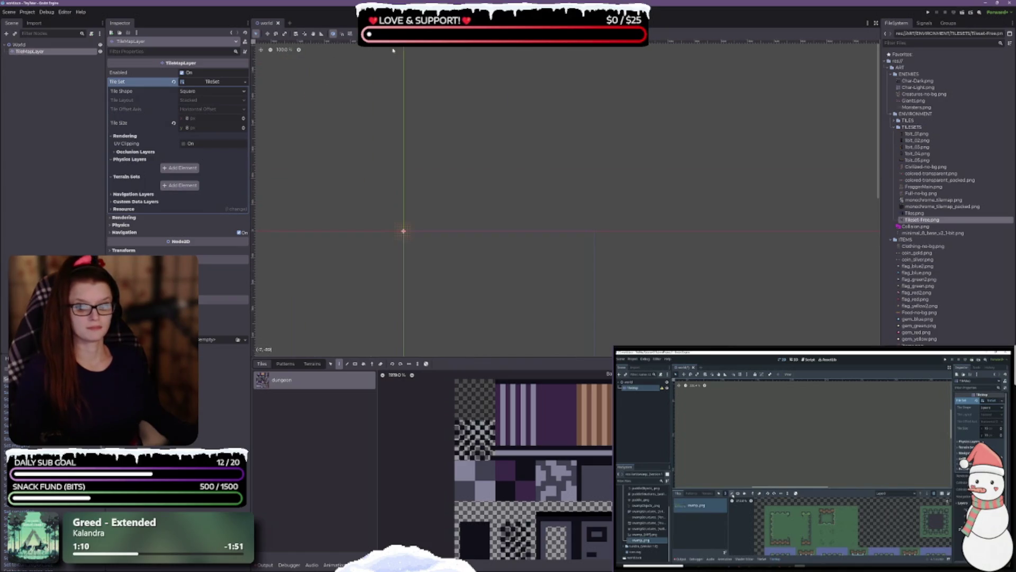
scroll(392, 263, "up", 2)
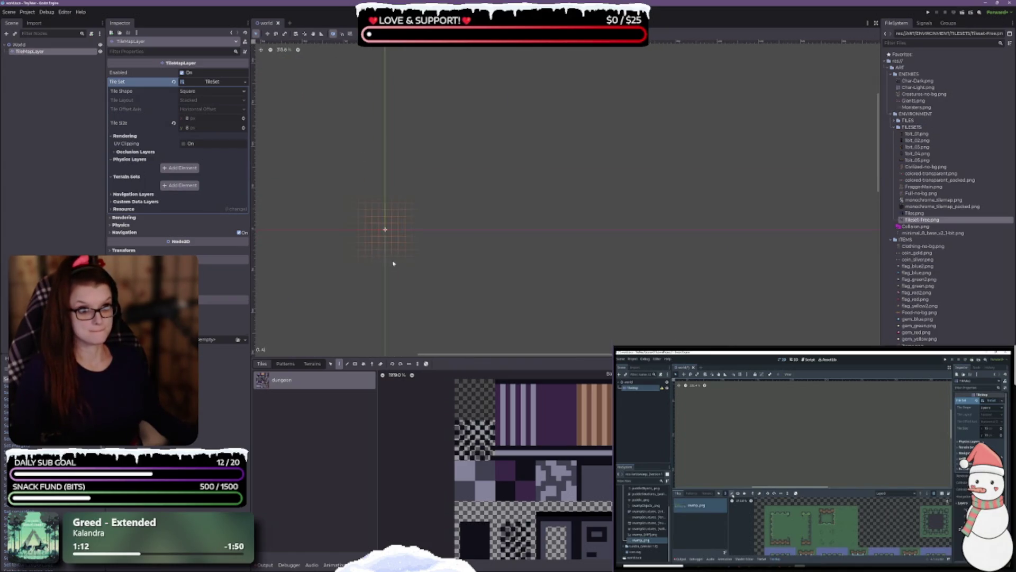
scroll(398, 270, "down", 2)
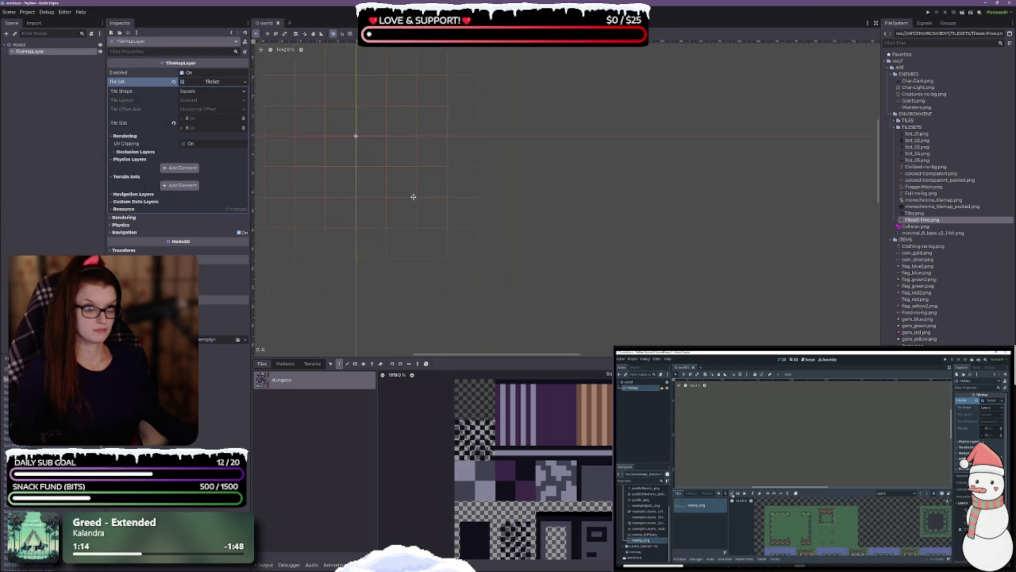
Step: Pick a dark dungeon tile from the Tiles atlas and paint it onto a grid cell
left_click(589, 494)
left_click(369, 150)
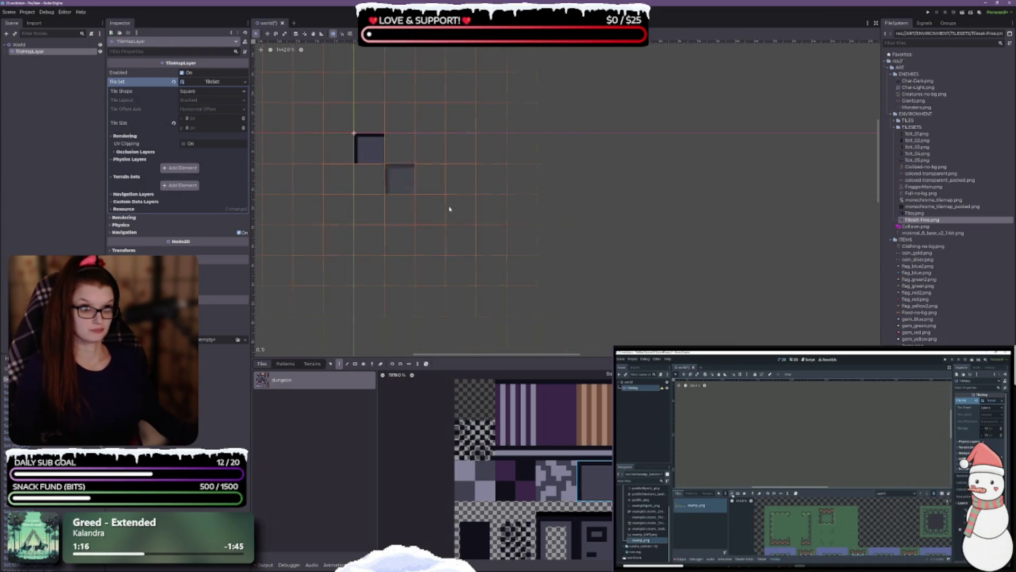
scroll(486, 165, "down", 3)
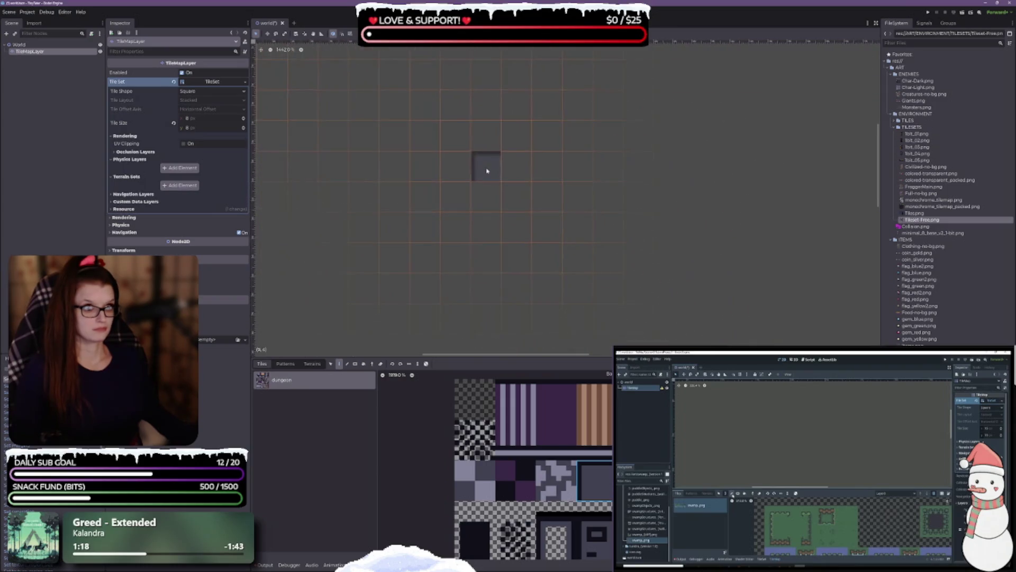
scroll(504, 198, "down", 4)
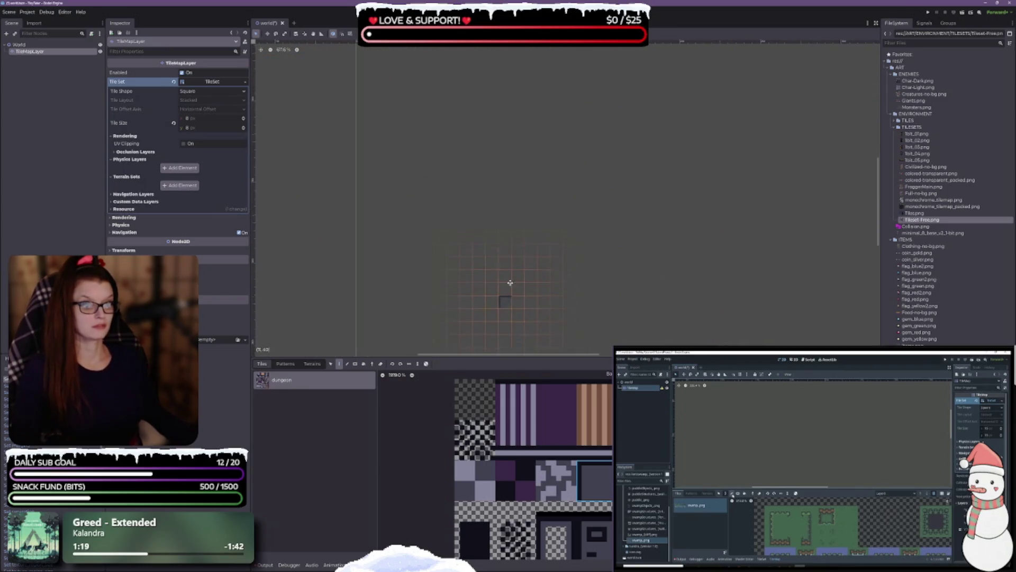
scroll(501, 154, "down", 2)
scroll(407, 169, "up", 4)
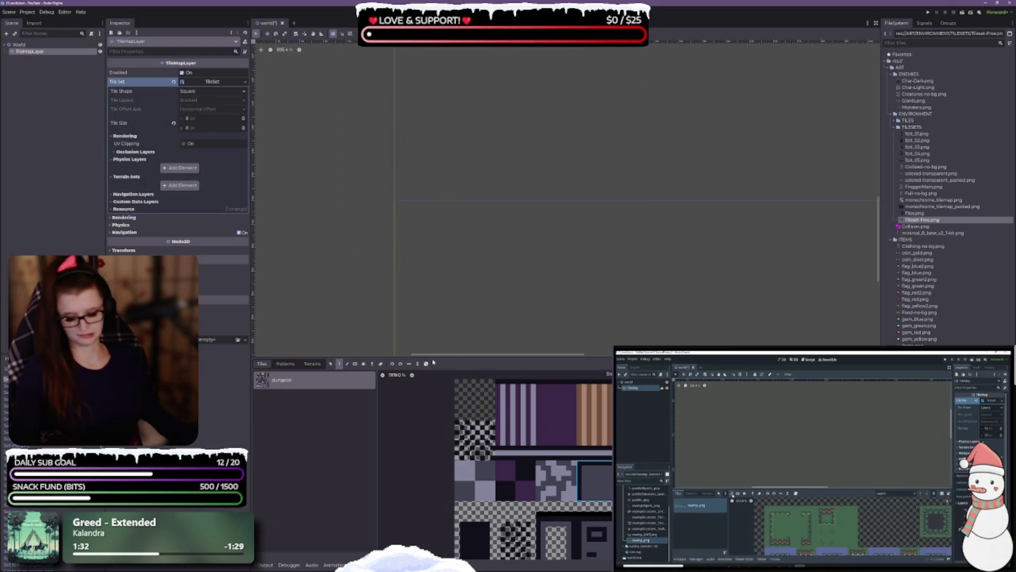
scroll(577, 498, "down", 5)
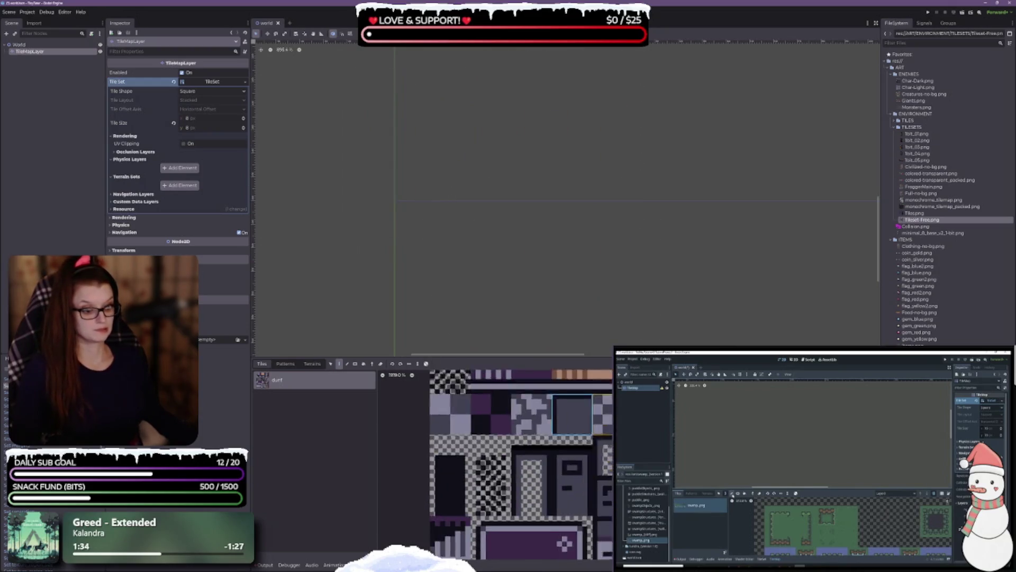
scroll(577, 498, "up", 5)
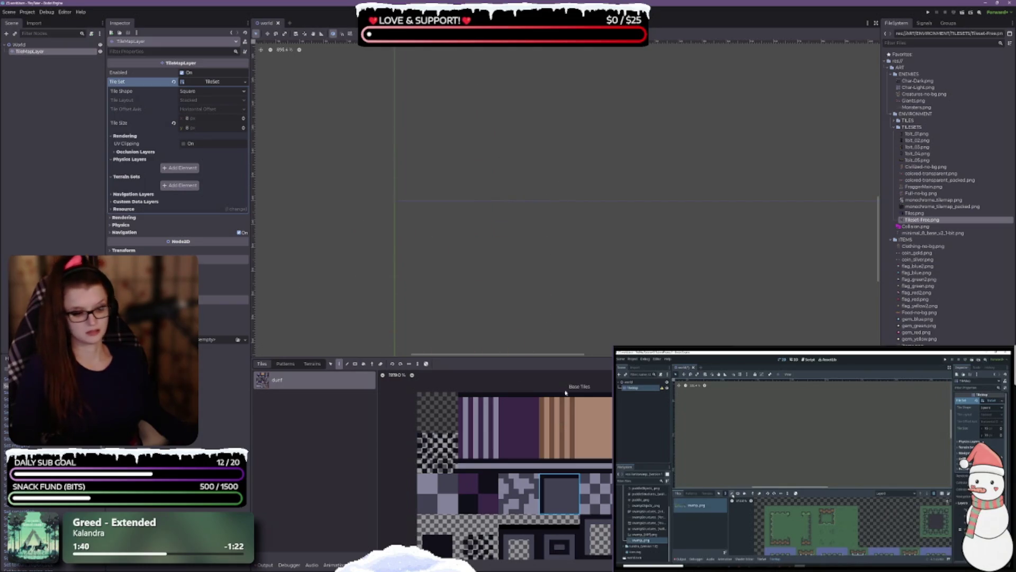
Step: Pick the dark square tile and paint it onto the World grid
left_click(562, 505)
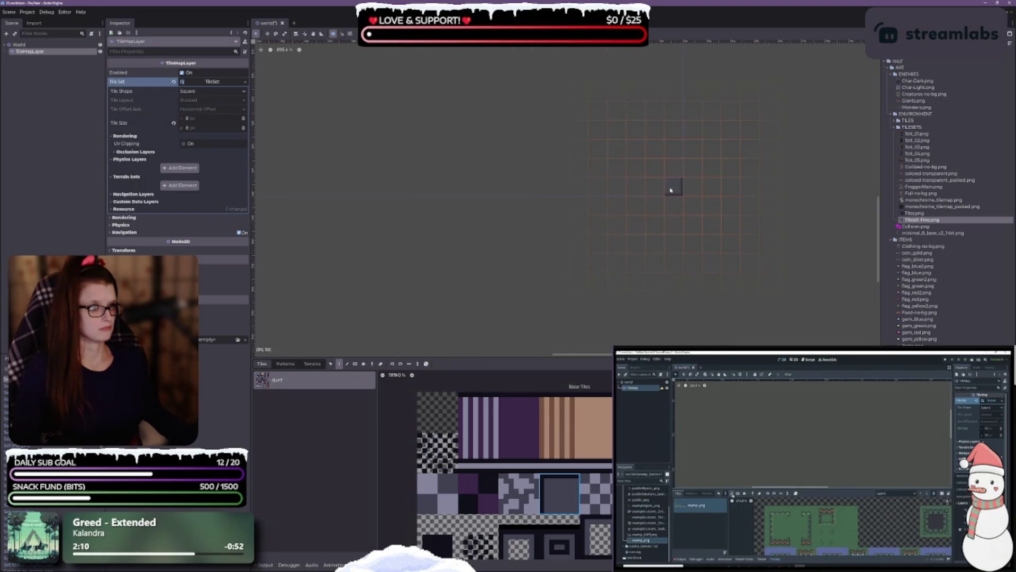
left_click(674, 188)
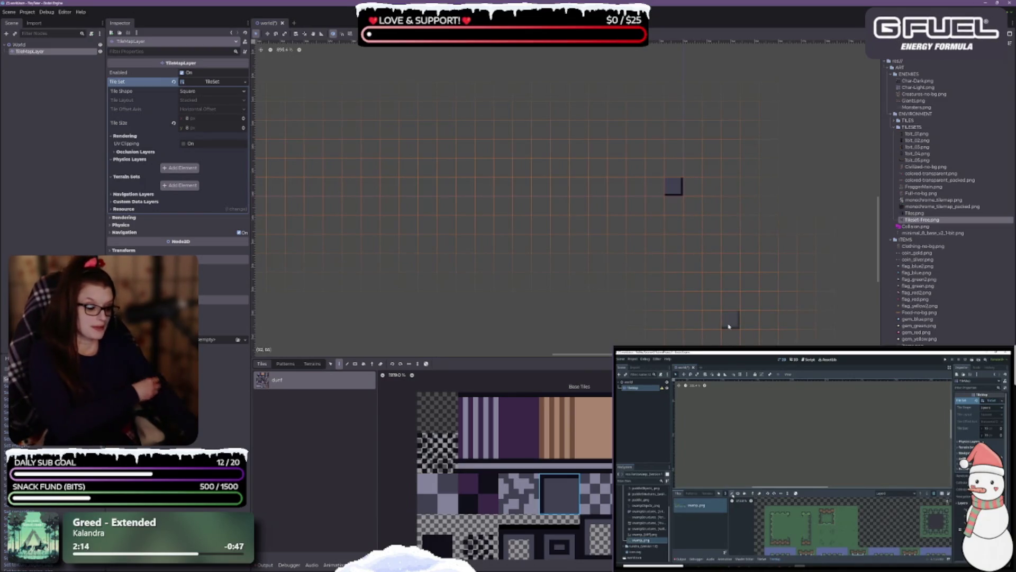
scroll(710, 226, "up", 5)
scroll(600, 226, "down", 5)
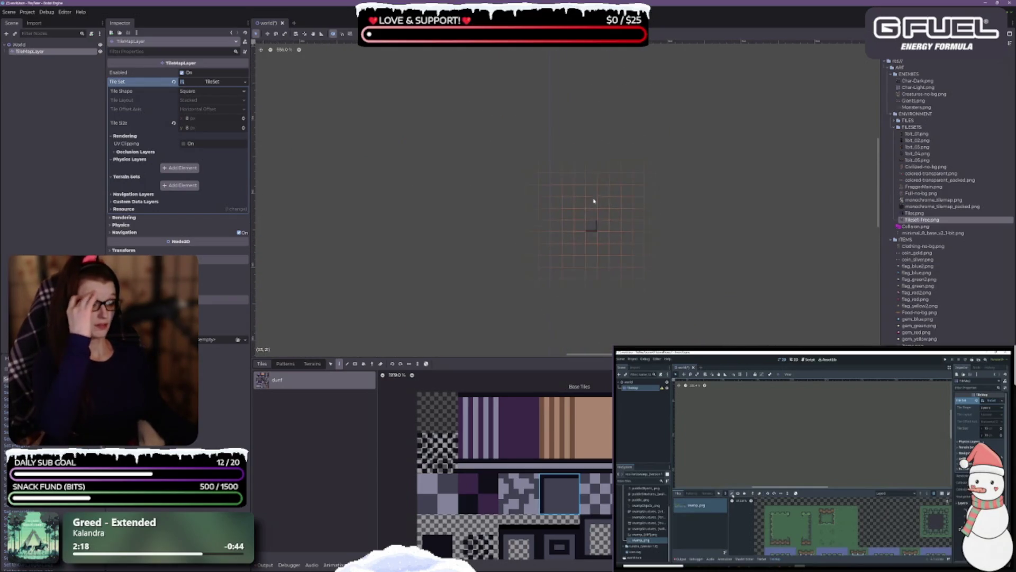
scroll(594, 201, "down", 2)
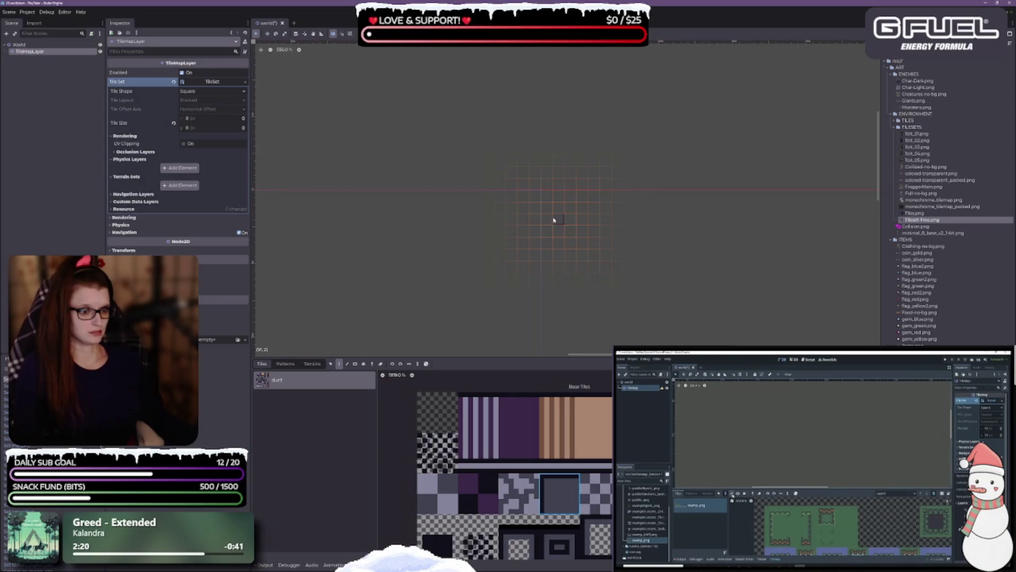
scroll(547, 209, "up", 3)
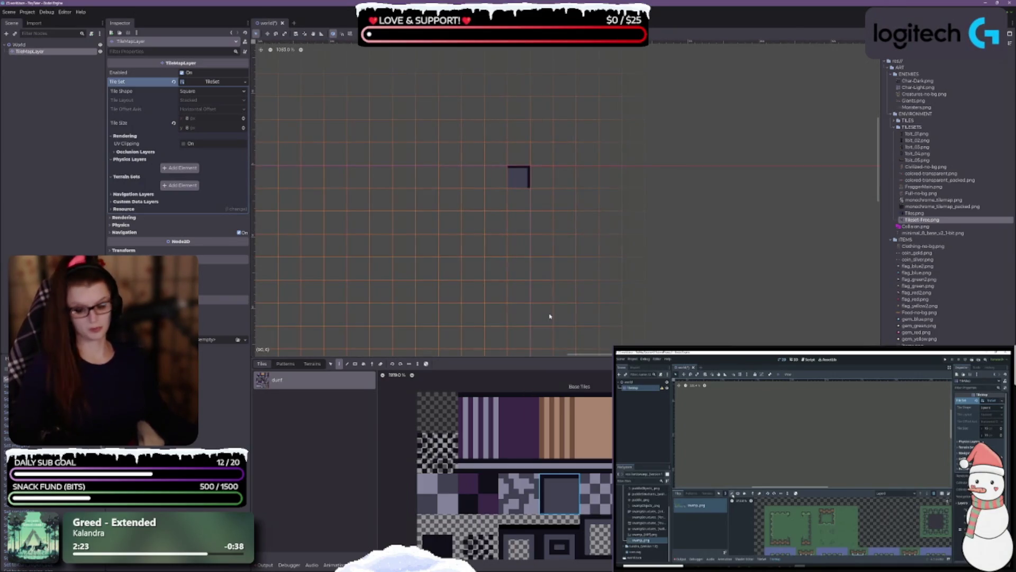
Step: Save the World scene with Ctrl+S and zoom the canvas out
key("ctrl+s")
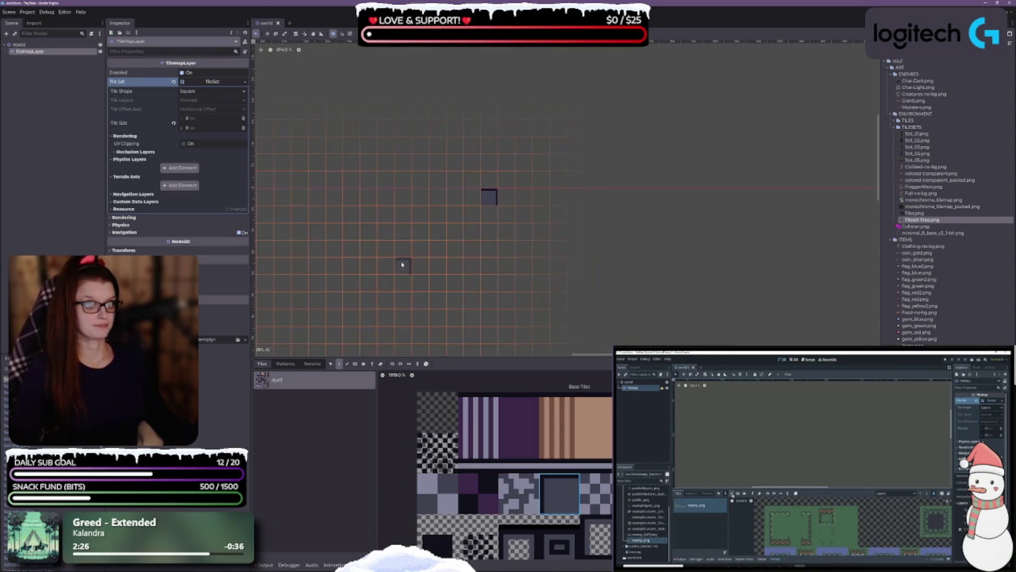
scroll(403, 254, "down", 5)
scroll(512, 179, "down", 4)
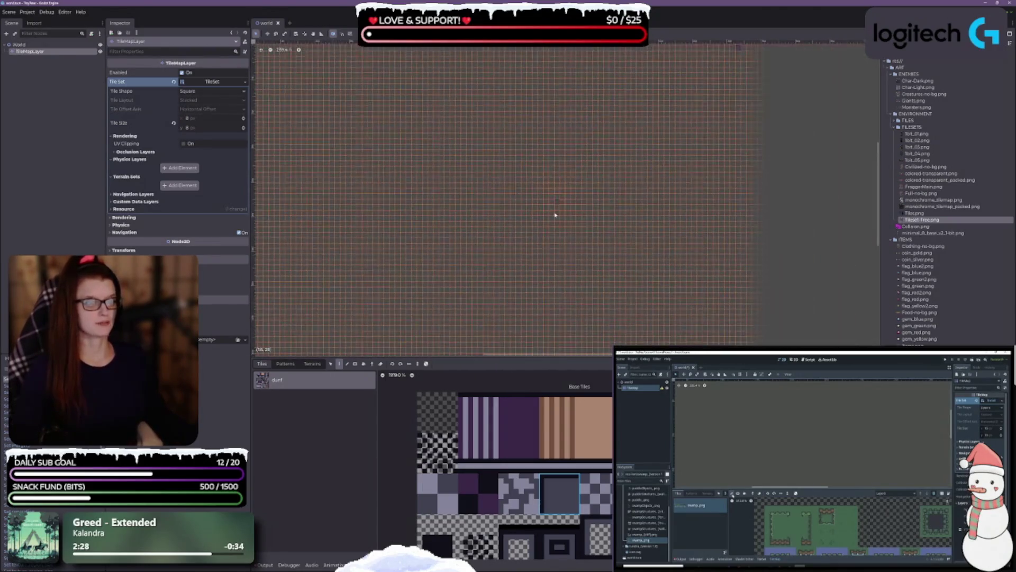
Step: Readjust the tile palette size, zoom into the canvas, and paint a dark tile onto the grid
left_click_drag(435, 357, 438, 287)
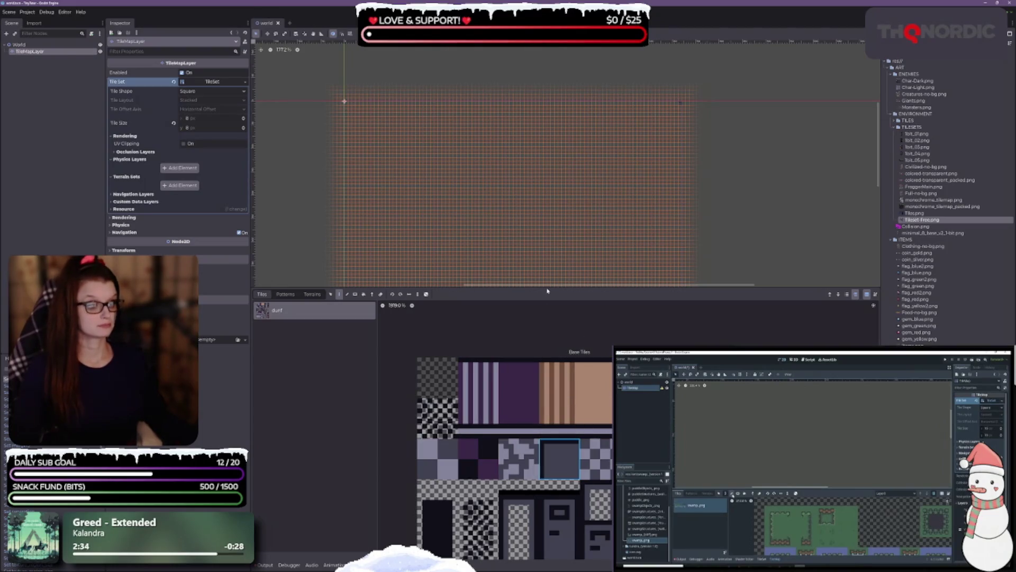
left_click_drag(547, 290, 545, 361)
scroll(410, 256, "up", 1)
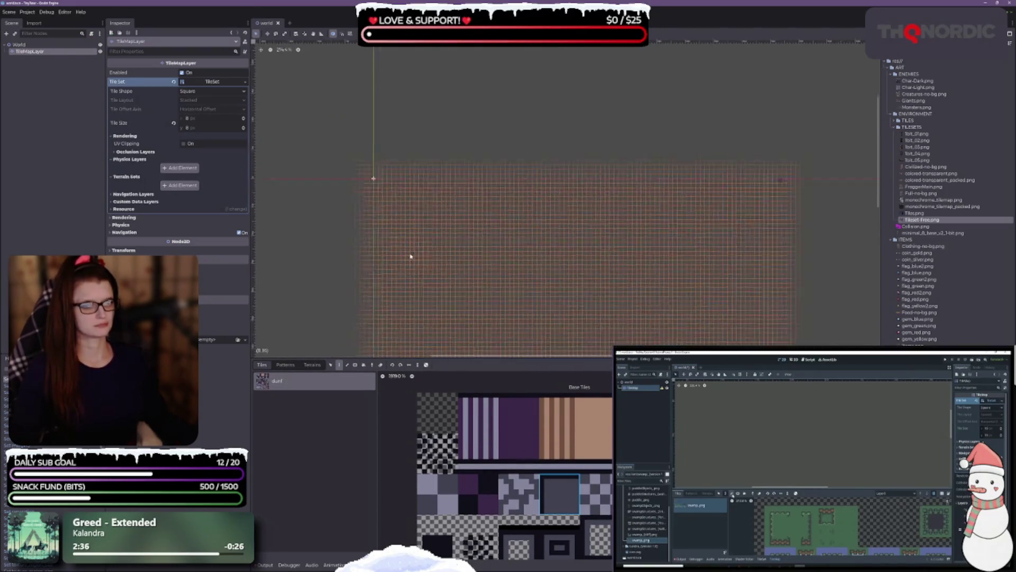
scroll(390, 181, "up", 4)
scroll(377, 145, "up", 4)
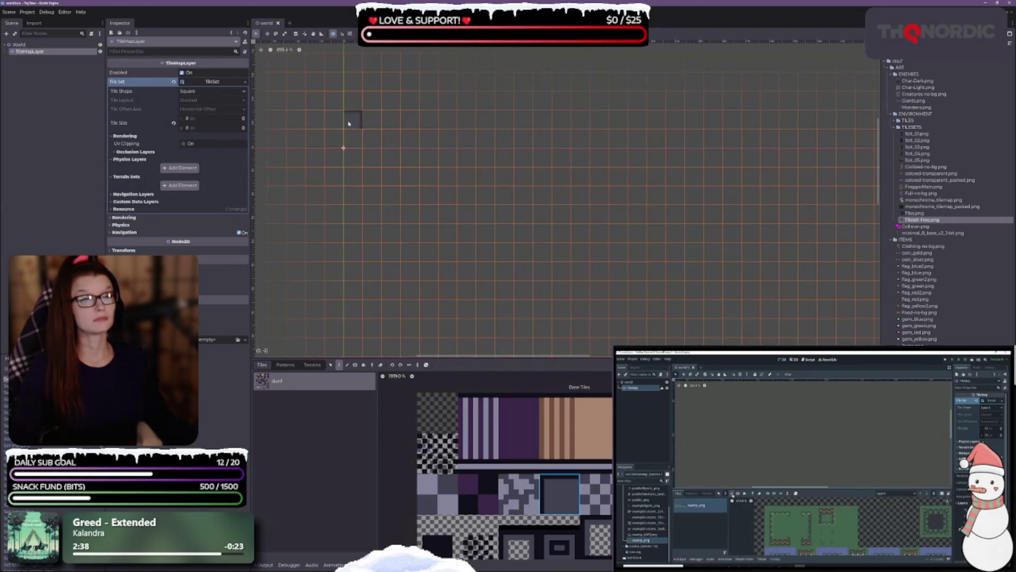
scroll(365, 149, "up", 1)
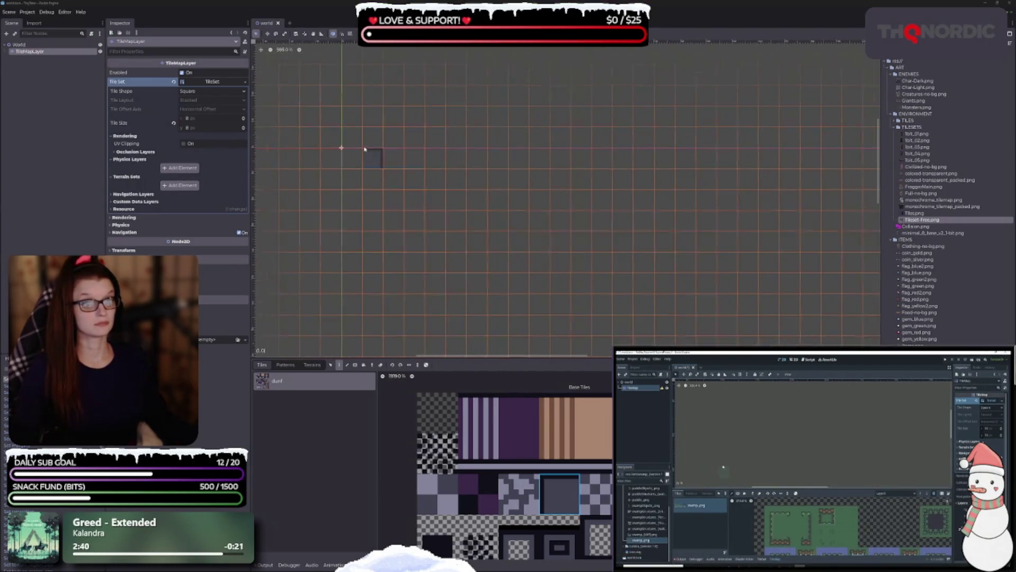
scroll(365, 149, "up", 1)
scroll(356, 164, "up", 1)
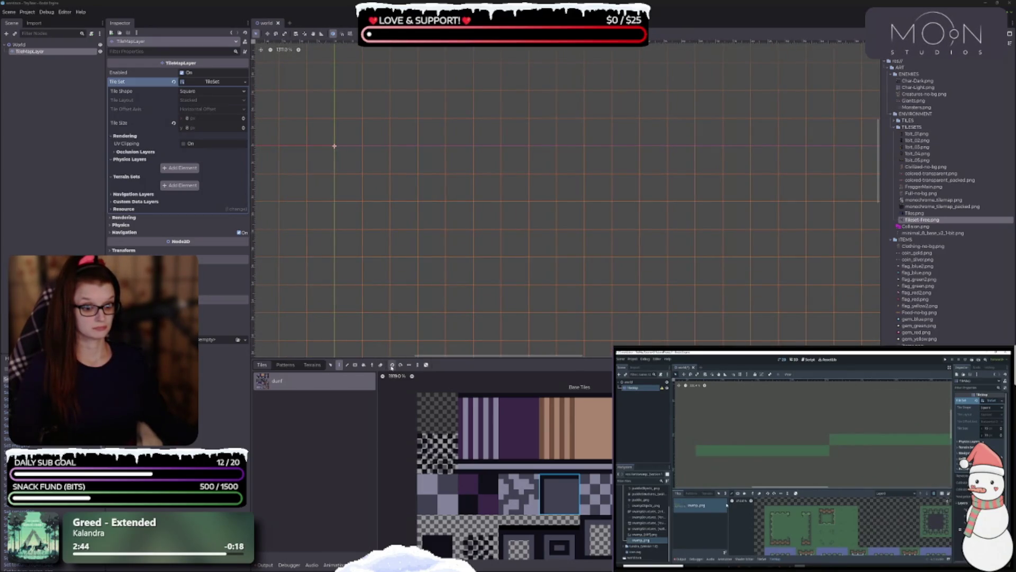
left_click(348, 159)
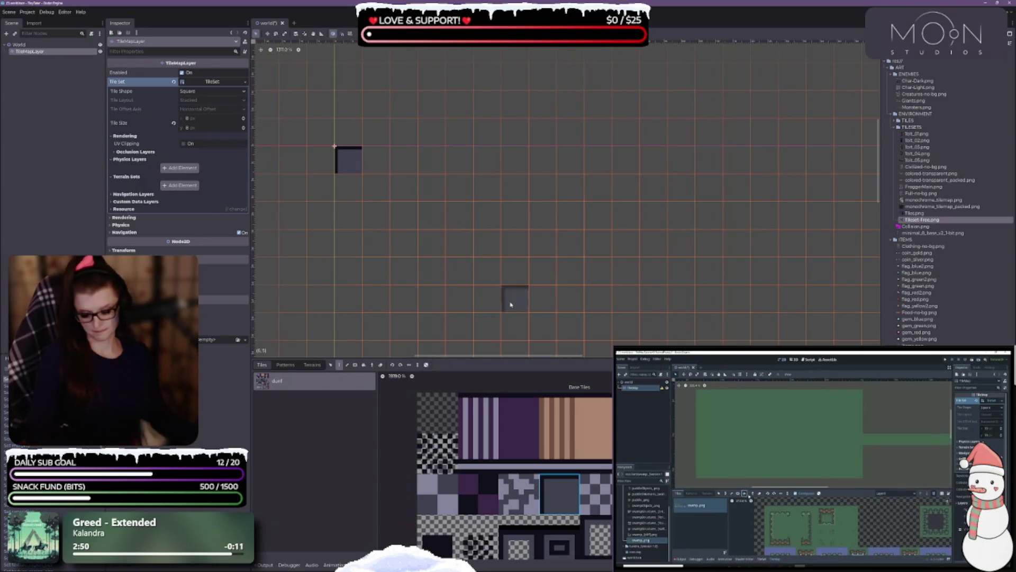
Step: Paint a second dark tile in a cell further down the grid
scroll(540, 213, "down", 1)
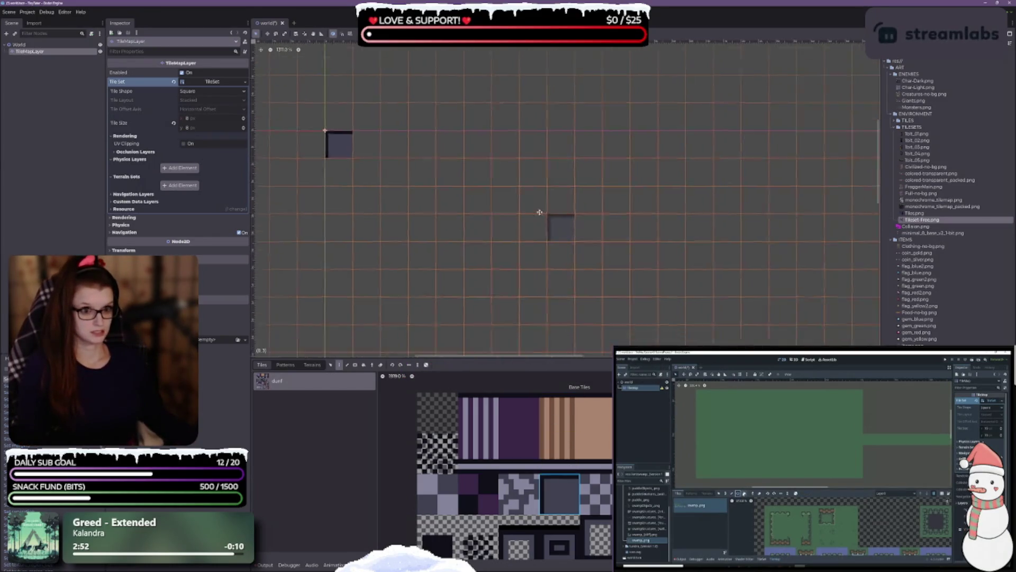
scroll(539, 212, "down", 4)
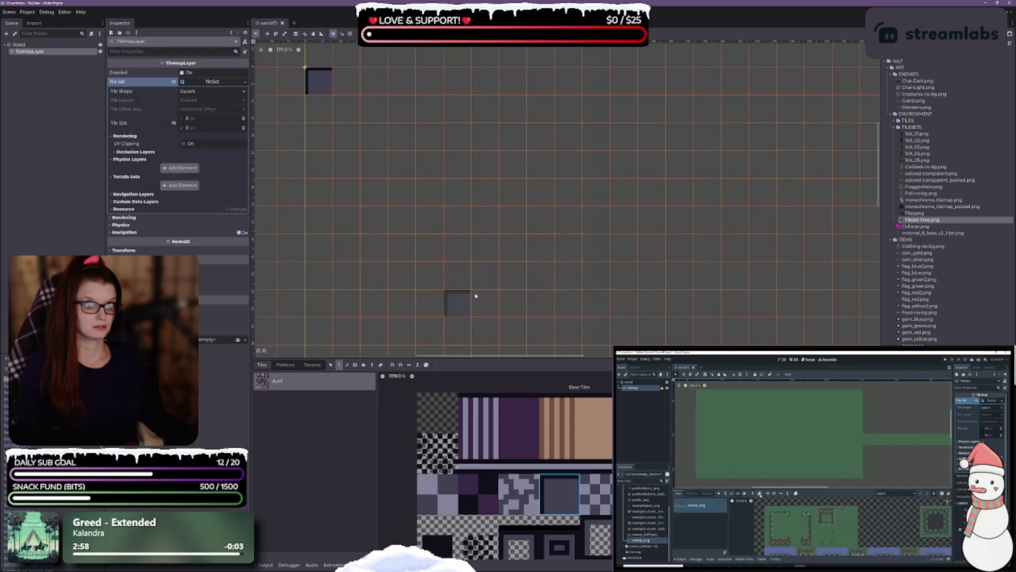
left_click(485, 248)
scroll(586, 466, "down", 3)
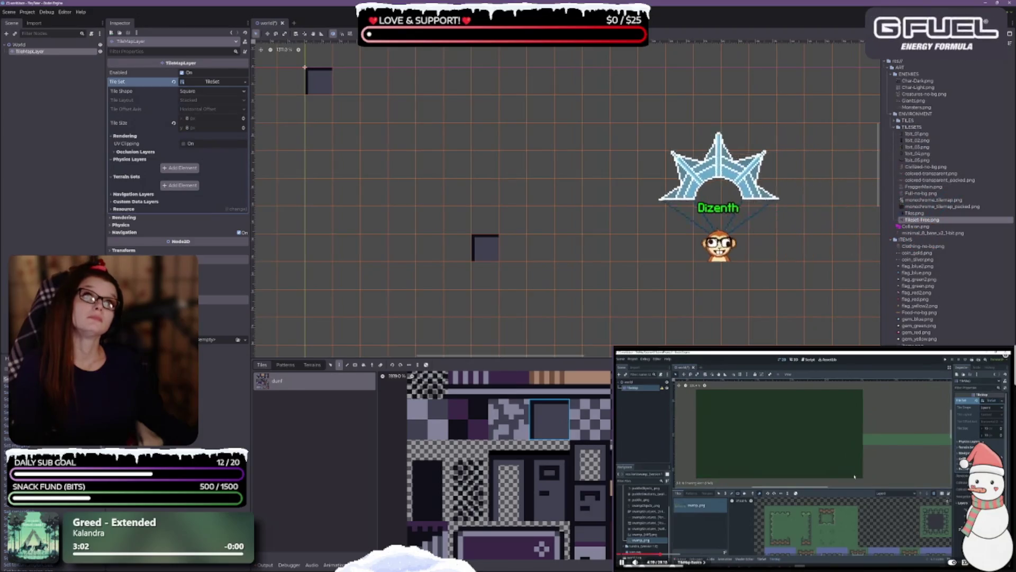
scroll(600, 456, "down", 3)
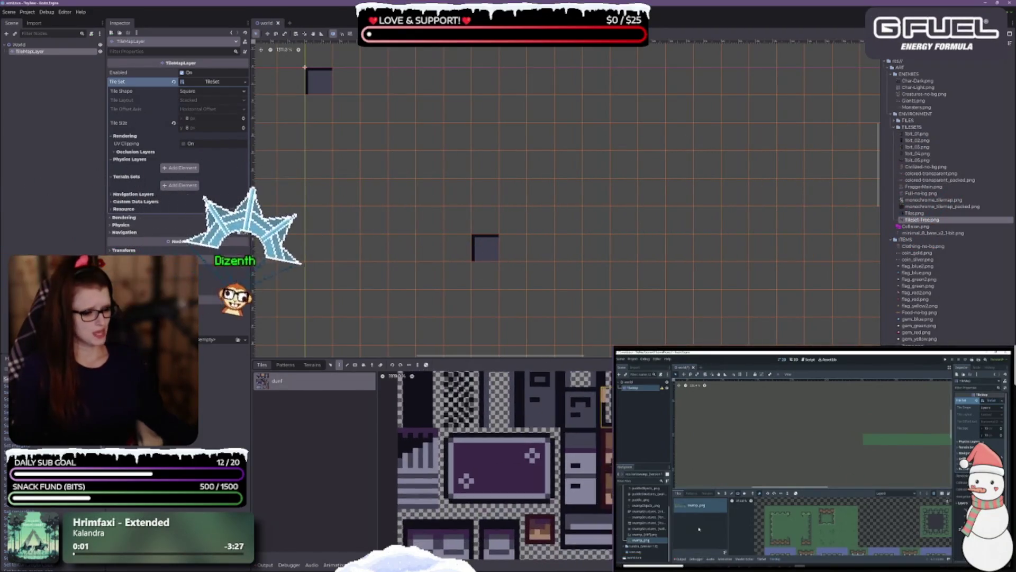
scroll(600, 456, "down", 3)
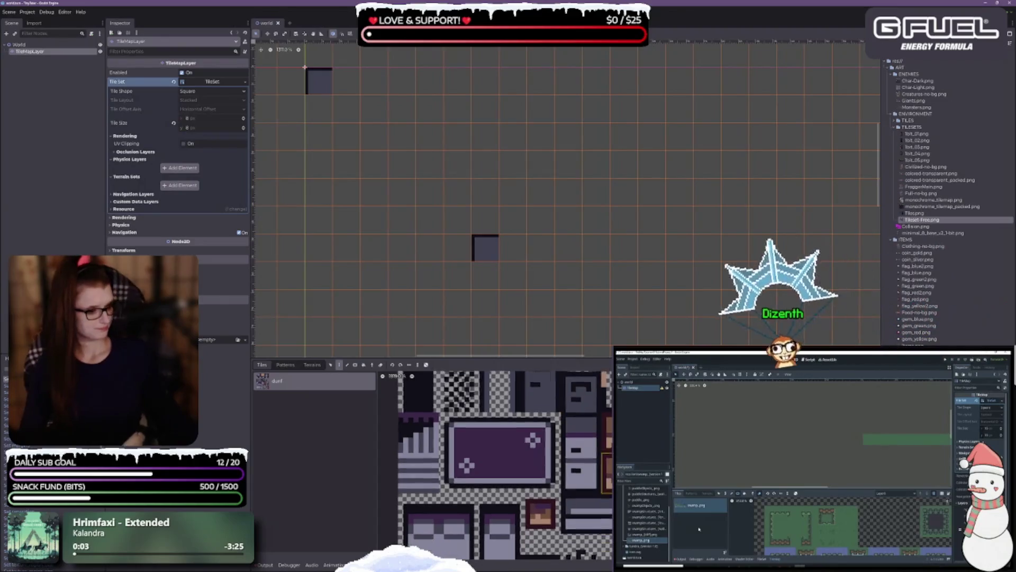
Step: Raise the TileMap panel divider and scroll through the dungeon atlas tiles
left_click_drag(584, 359, 585, 225)
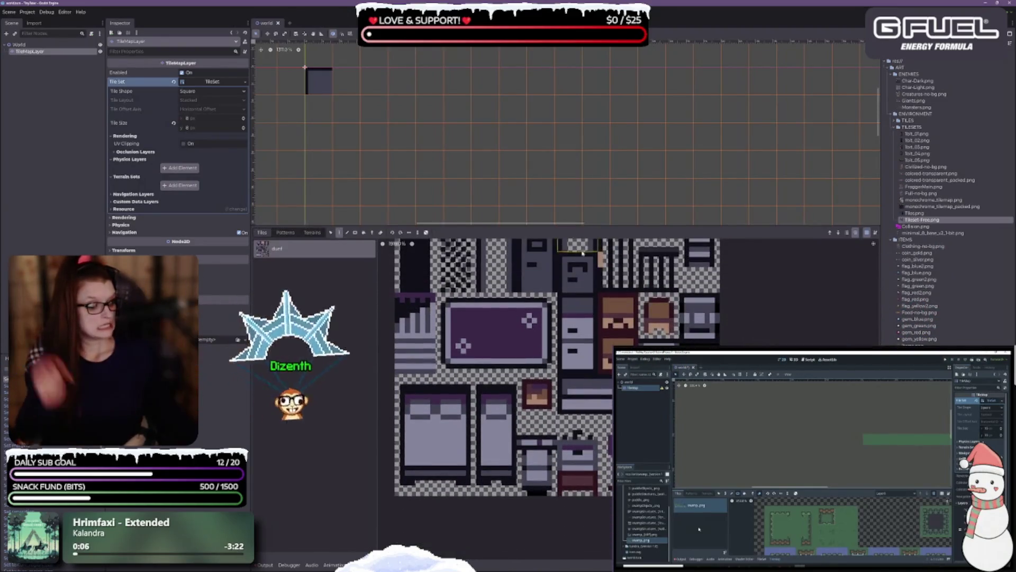
scroll(546, 329, "up", 5)
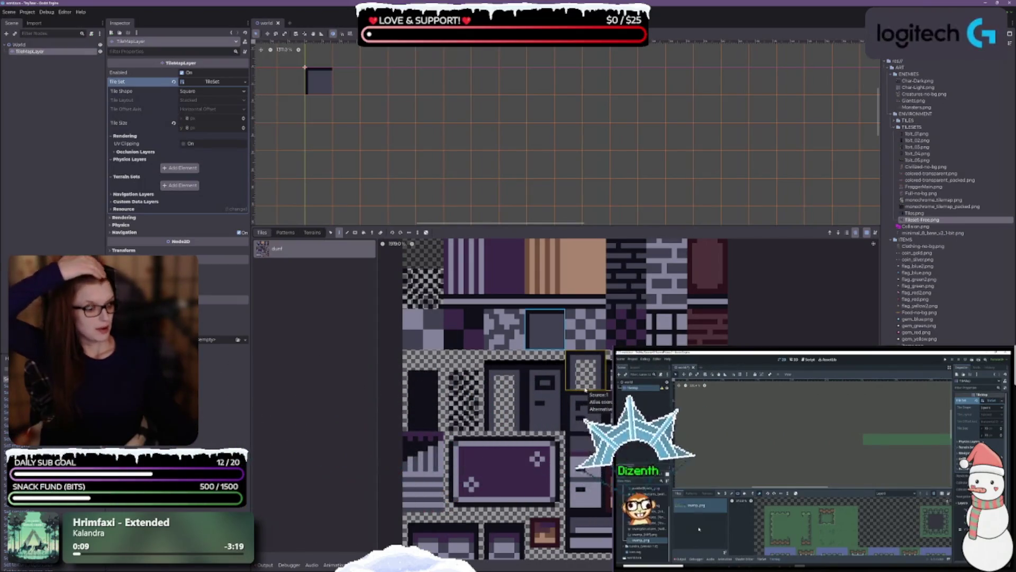
scroll(583, 375, "up", 5)
scroll(603, 452, "up", 1)
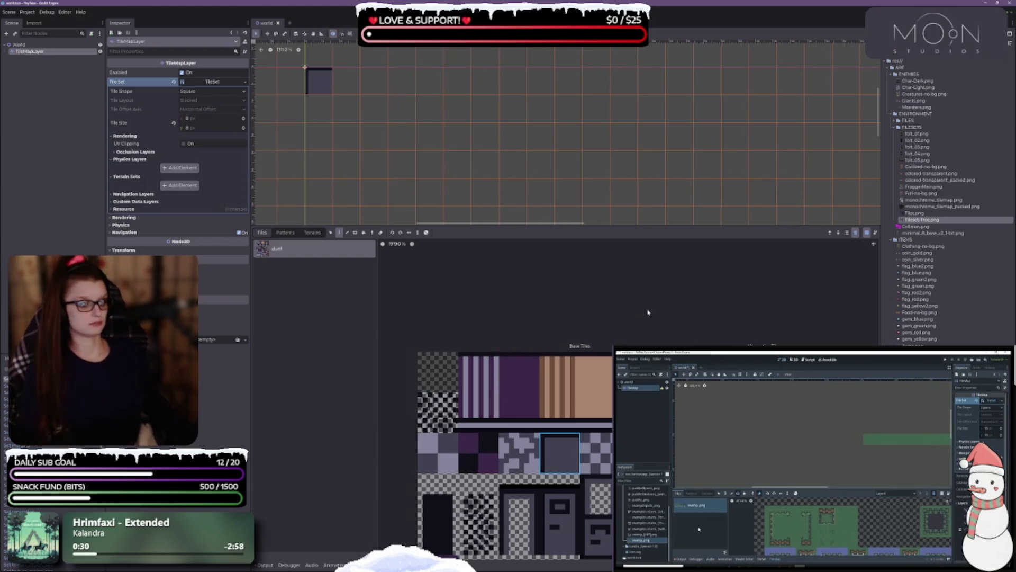
scroll(539, 448, "down", 3)
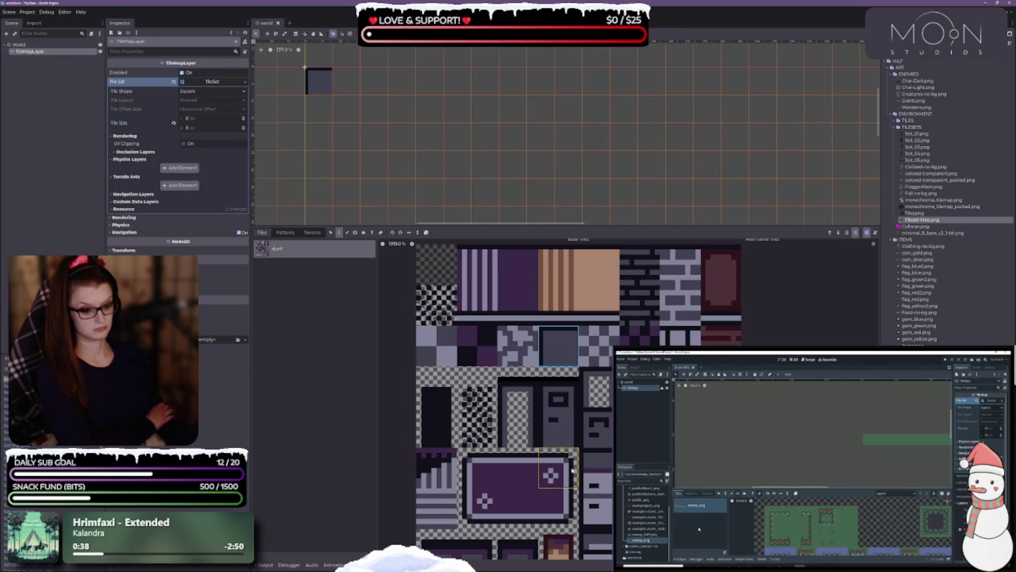
scroll(550, 471, "up", 3)
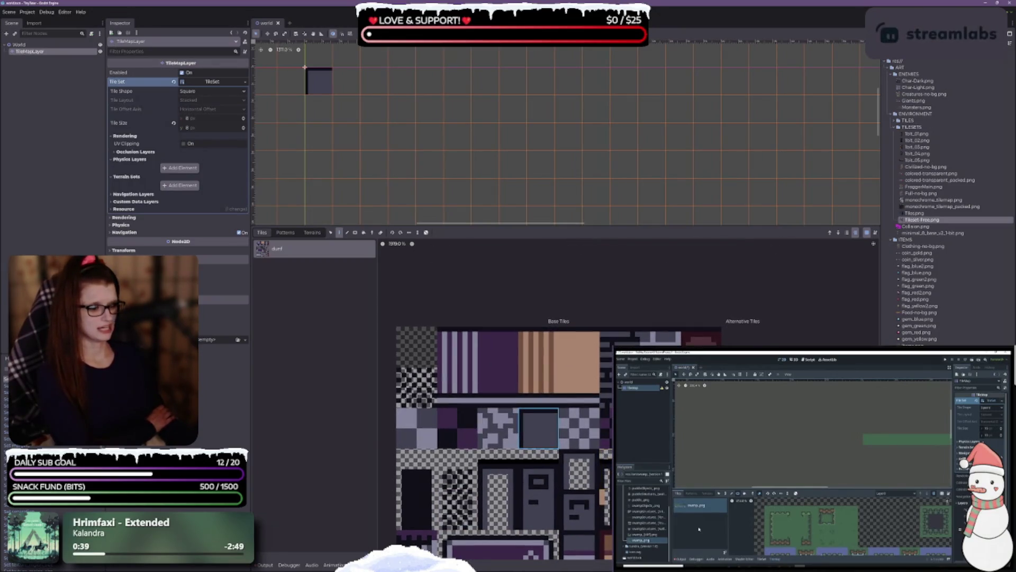
Step: Paint the light checkered tile into the top-left cell, trying then undoing the dark checker
left_click(574, 440)
left_click(319, 80)
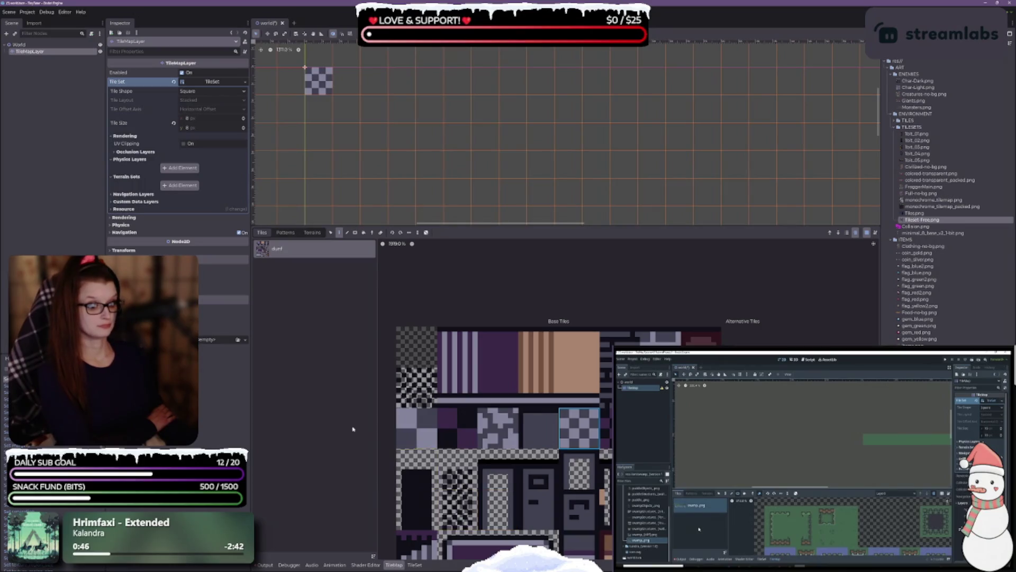
left_click(318, 80)
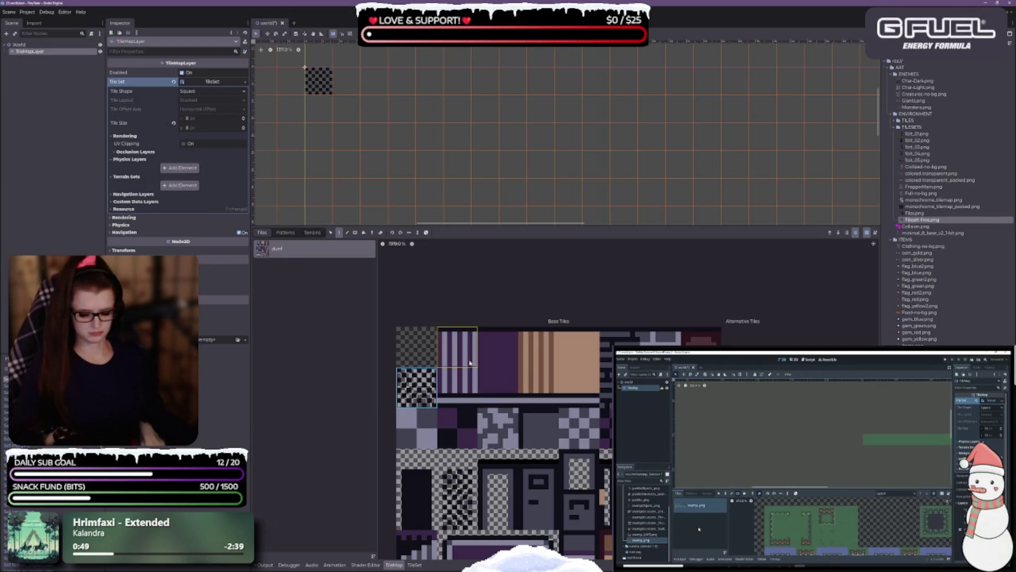
key("ctrl+z")
Step: Close the tileset image viewer
scroll(503, 370, "down", 1)
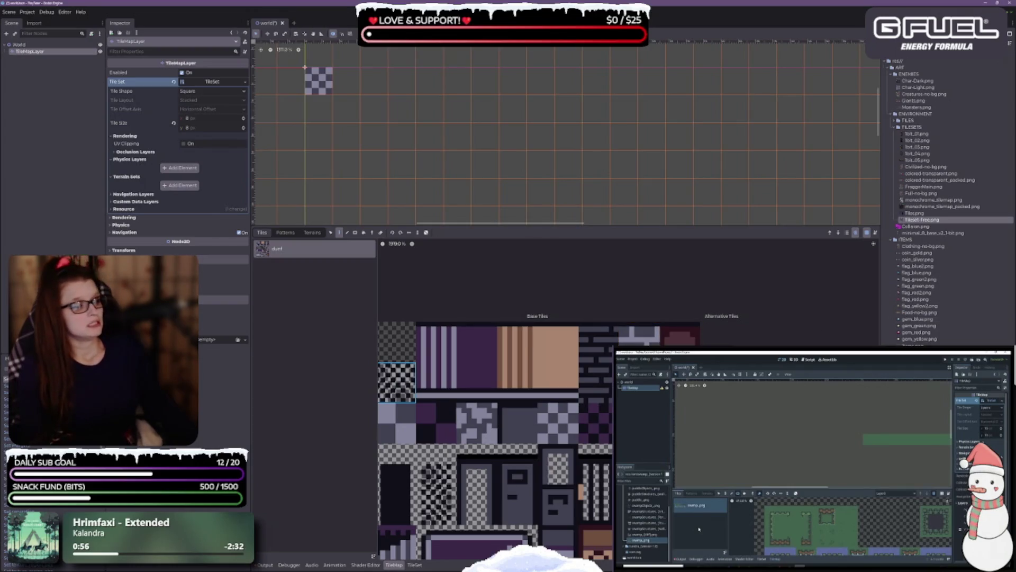
scroll(503, 396, "down", 3)
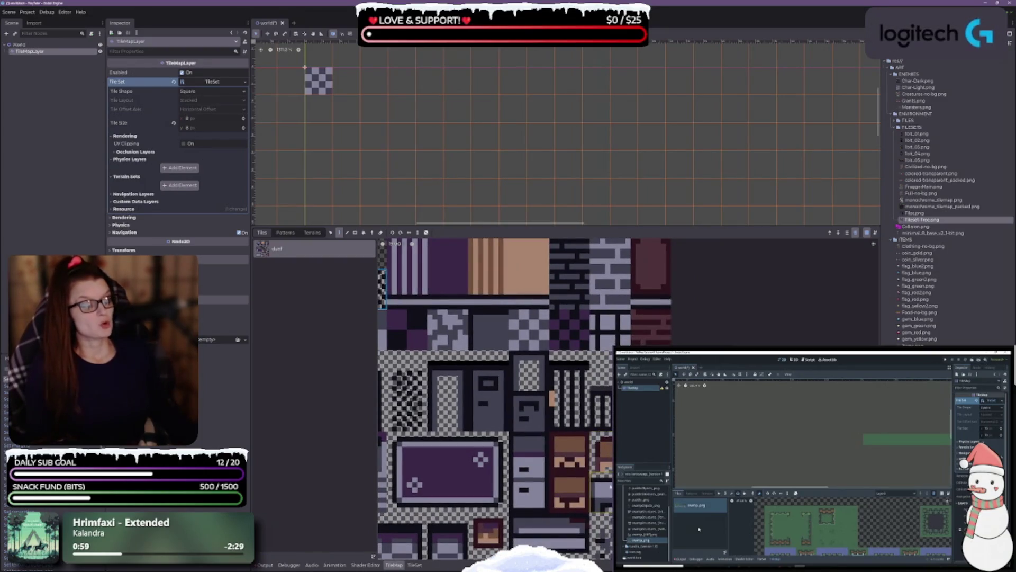
scroll(550, 397, "down", 2)
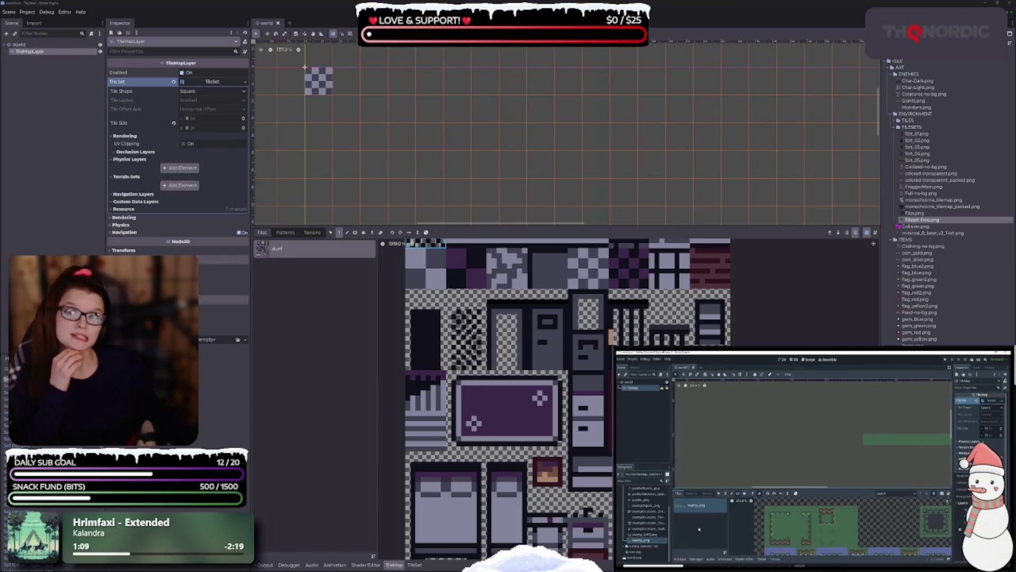
scroll(591, 292, "up", 3)
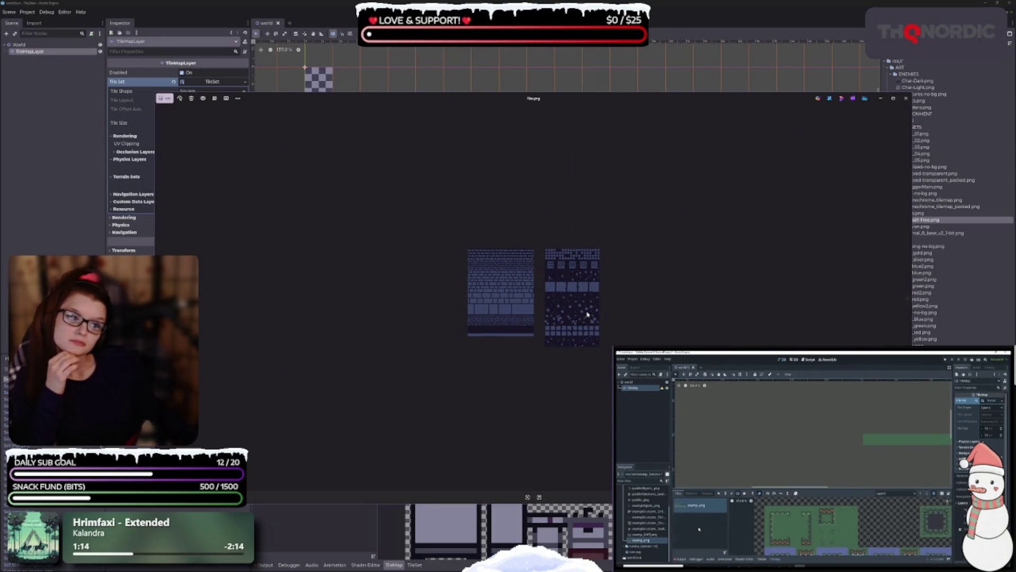
left_click(906, 98)
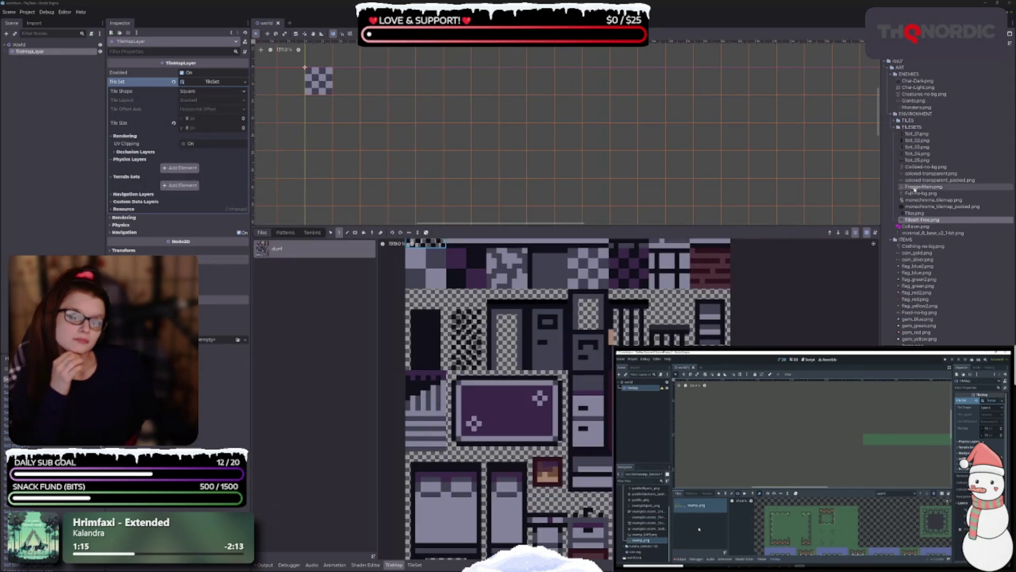